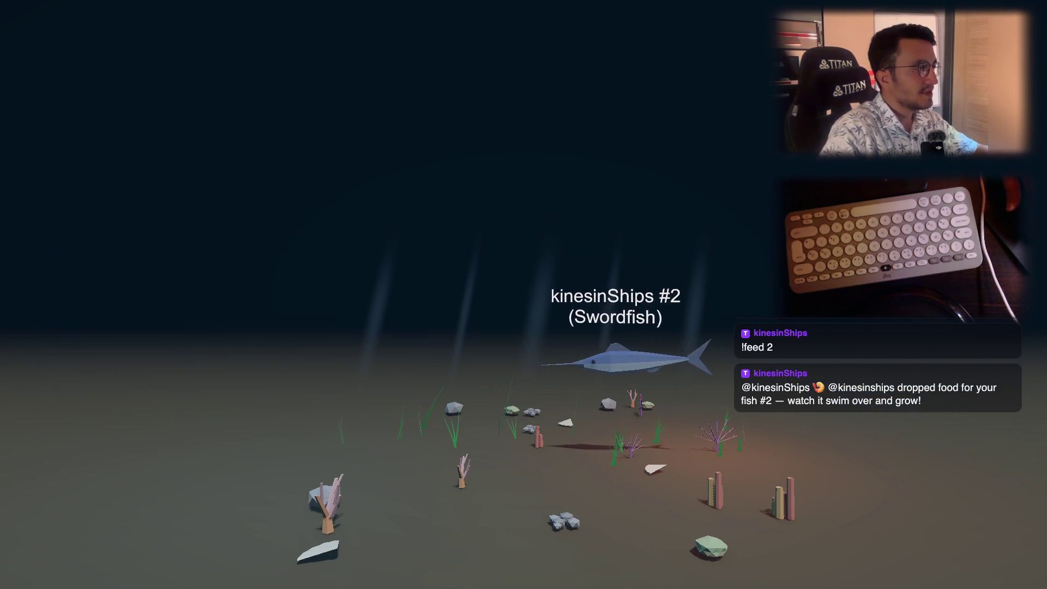
# Cycle through the open windows to the Terminal with the obs-main tank output, then Claude Code
pyautogui.hotkey('alt', 'Tab')
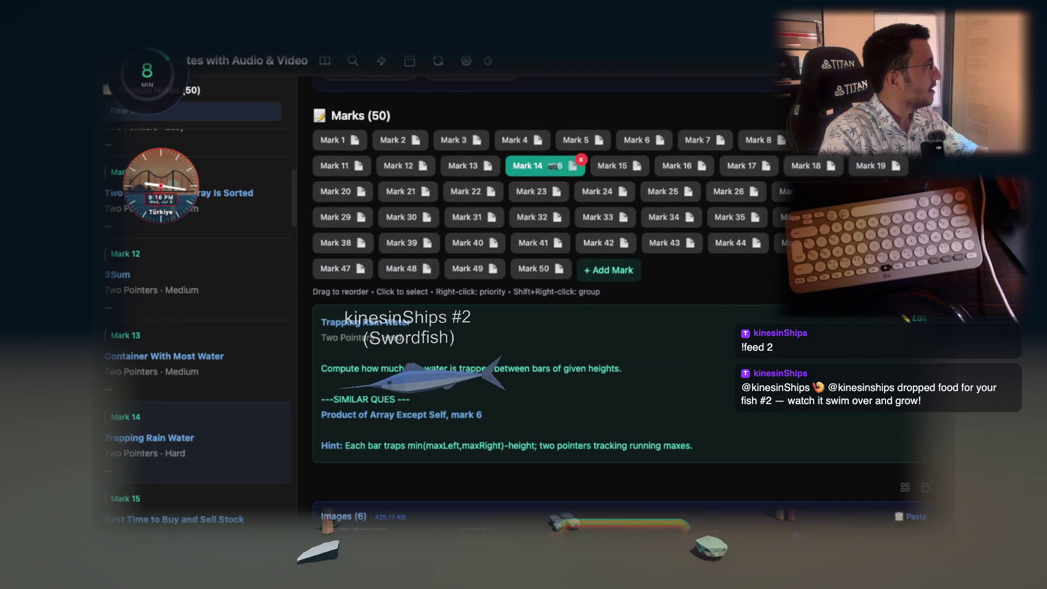
pyautogui.hotkey('alt', 'Tab')
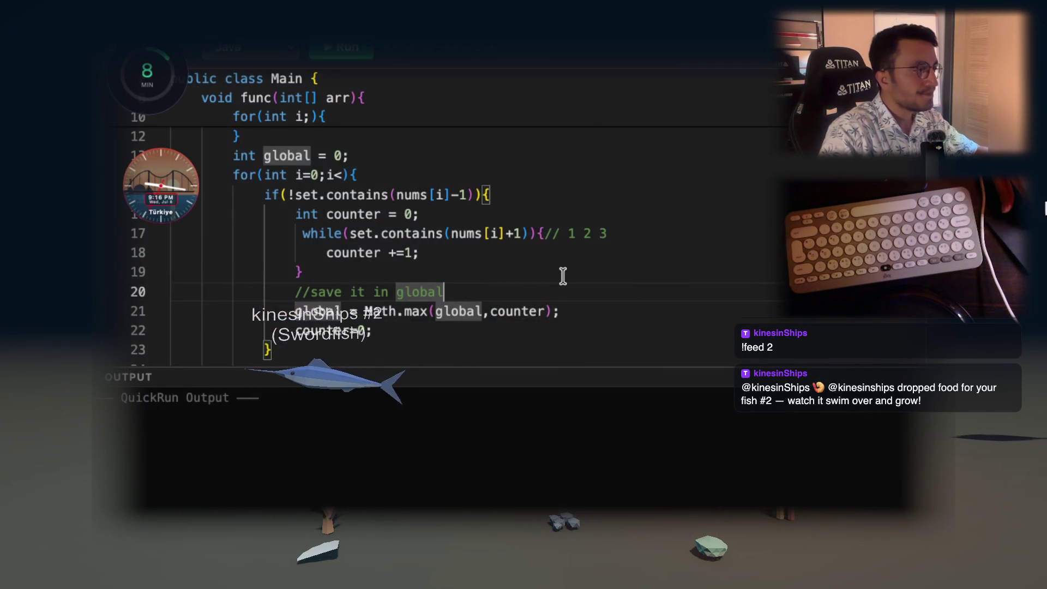
pyautogui.hotkey('alt', 'Tab')
pyautogui.hotkey('alt', 'Tab')
pyautogui.hotkey('alt', 'Tab')
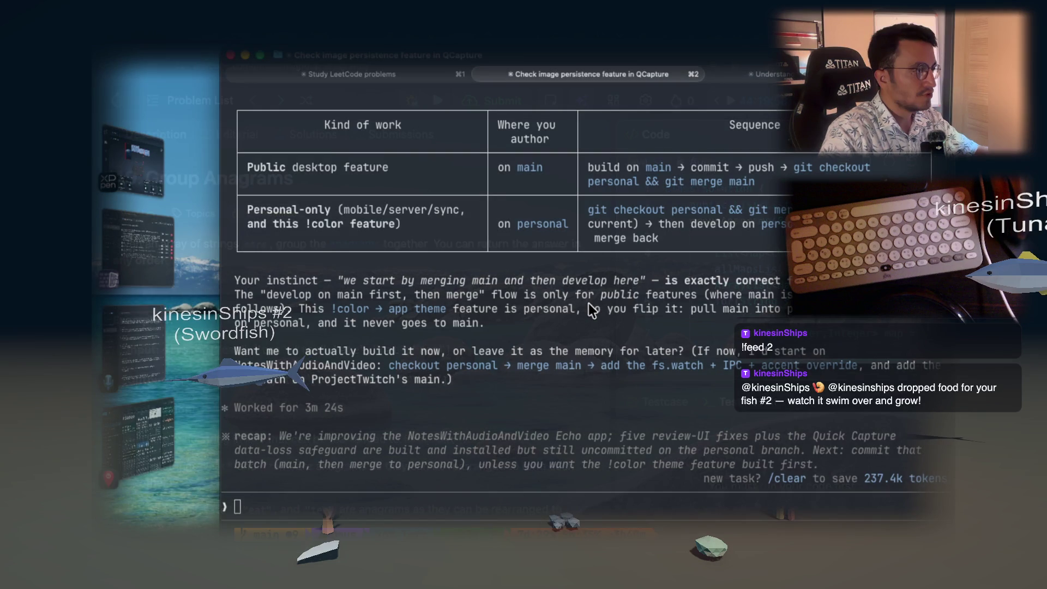
pyautogui.hotkey('alt', 'Tab')
pyautogui.hotkey('alt', 'Tab')
pyautogui.hotkey('alt', 'Tab')
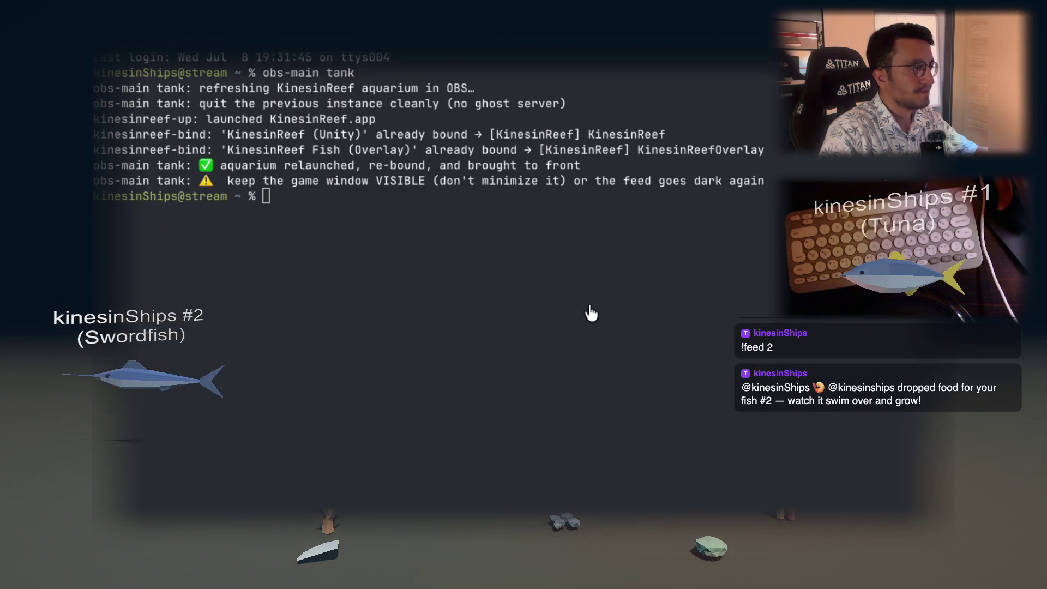
pyautogui.hotkey('alt', 'Tab')
pyautogui.hotkey('alt', 'Tab')
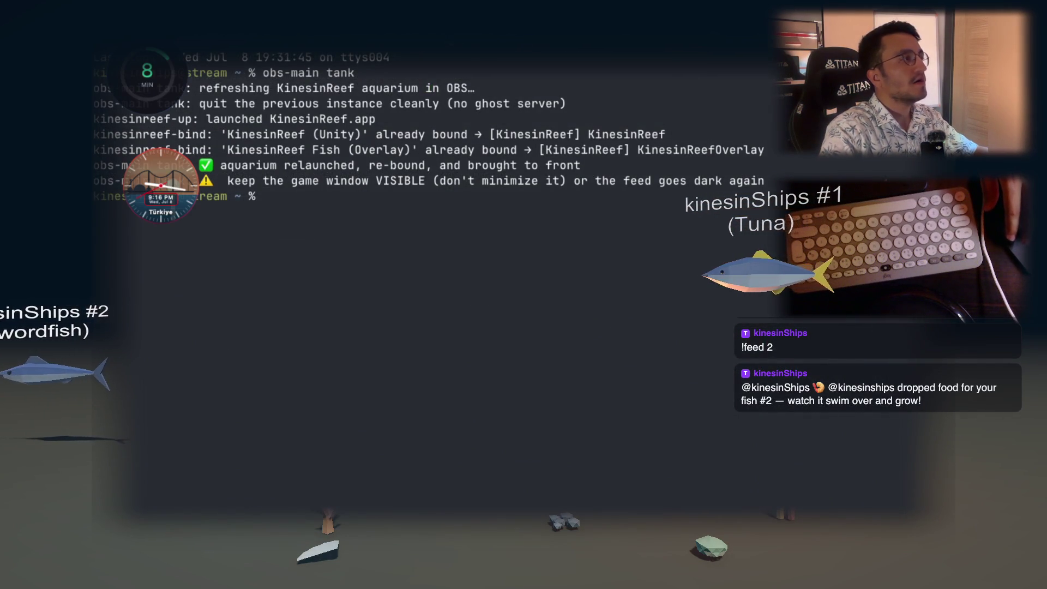
pyautogui.hotkey('alt', 'Tab')
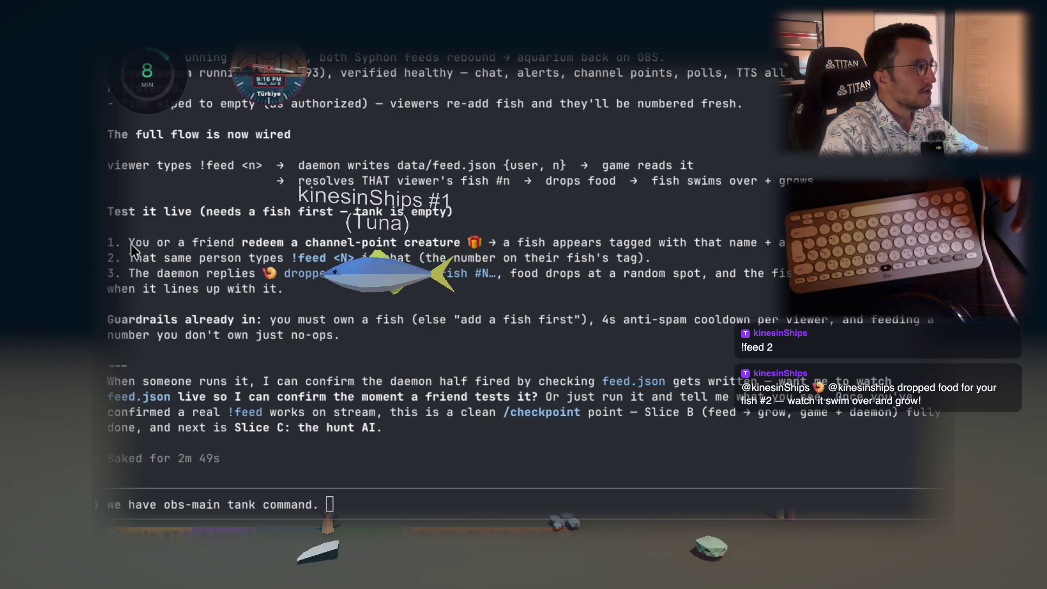
# Highlight the redeem, fish-tagging, daemon reply and food-drop steps while reading Claude's summary
pyautogui.moveTo(131, 244); pyautogui.dragTo(465, 248)
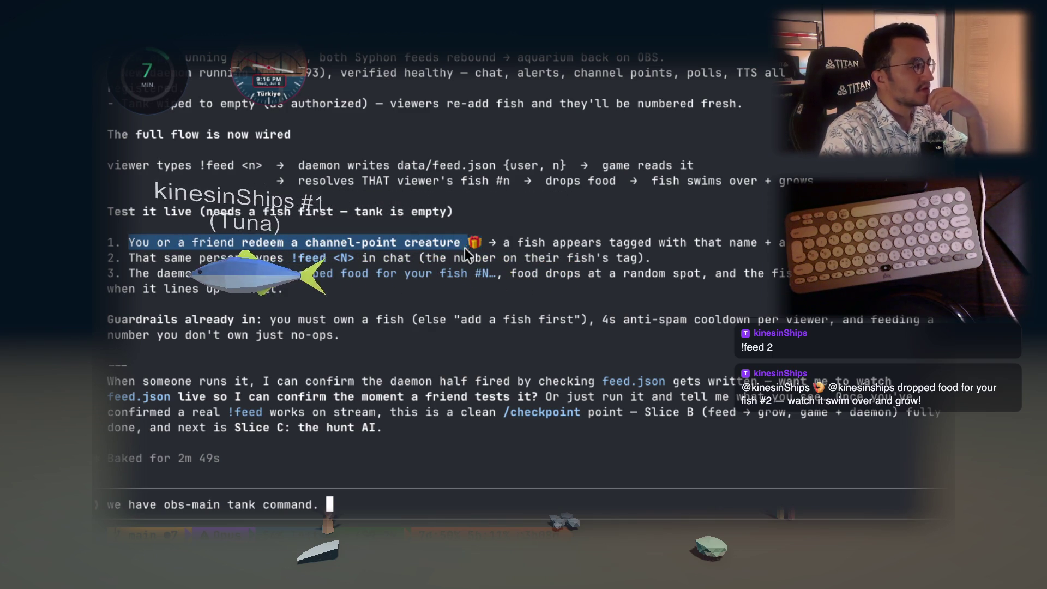
pyautogui.moveTo(517, 244); pyautogui.dragTo(746, 254)
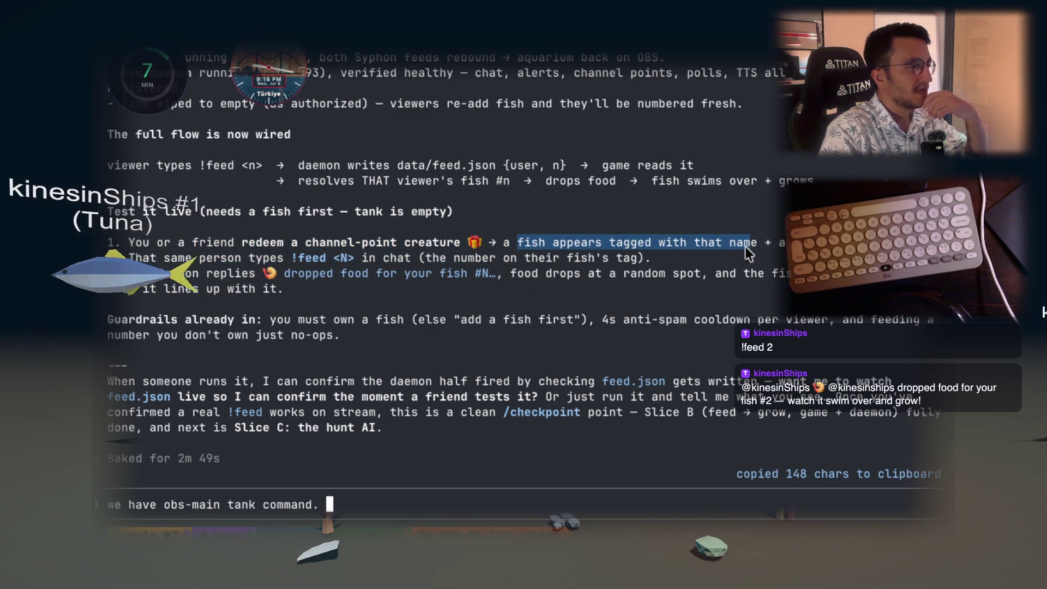
pyautogui.moveTo(194, 275); pyautogui.dragTo(232, 275)
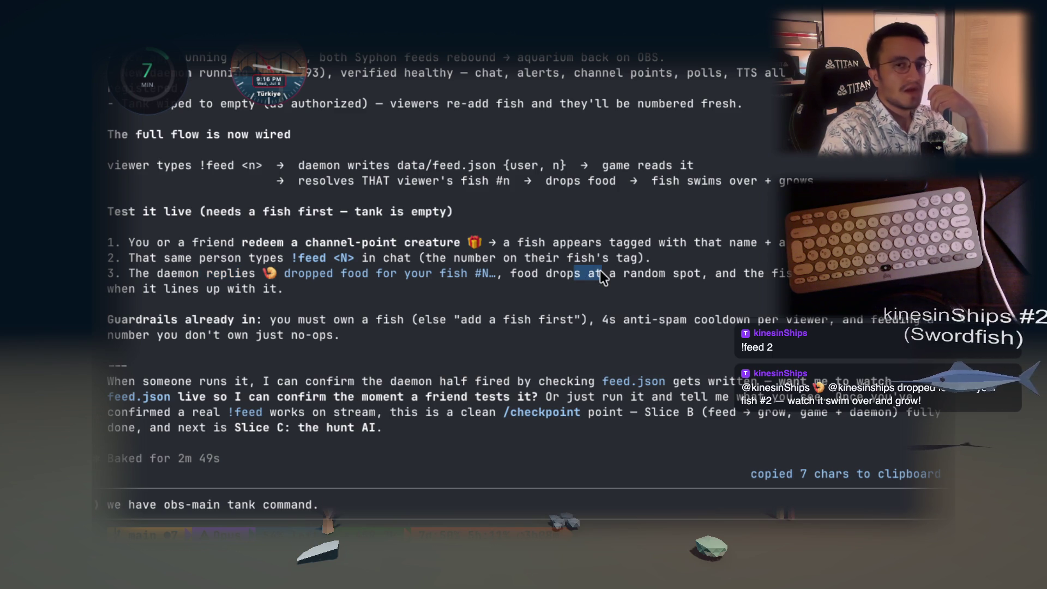
pyautogui.moveTo(600, 277); pyautogui.dragTo(601, 277)
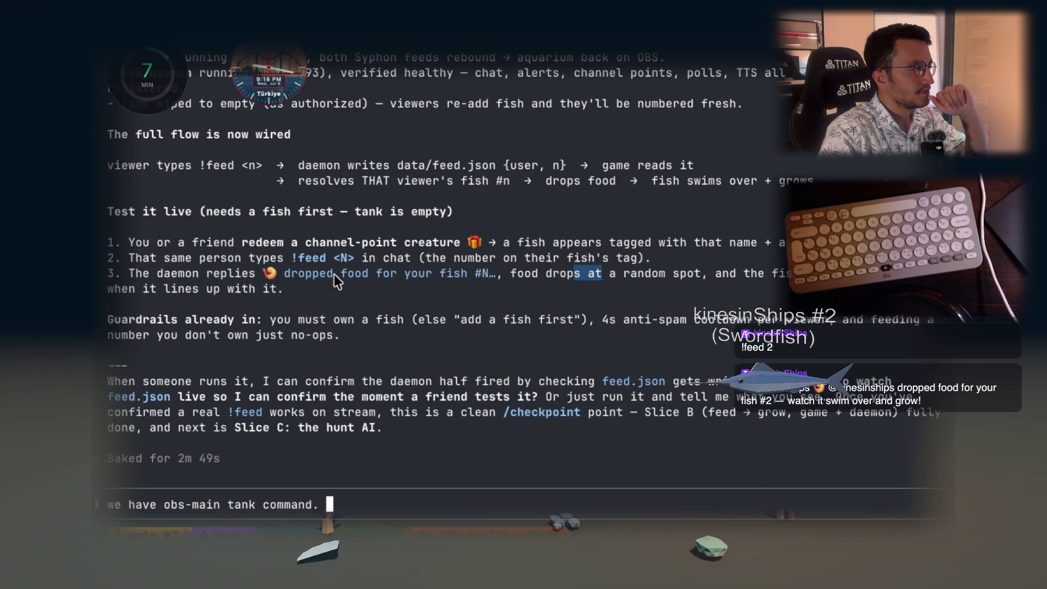
pyautogui.moveTo(408, 279); pyautogui.dragTo(412, 279)
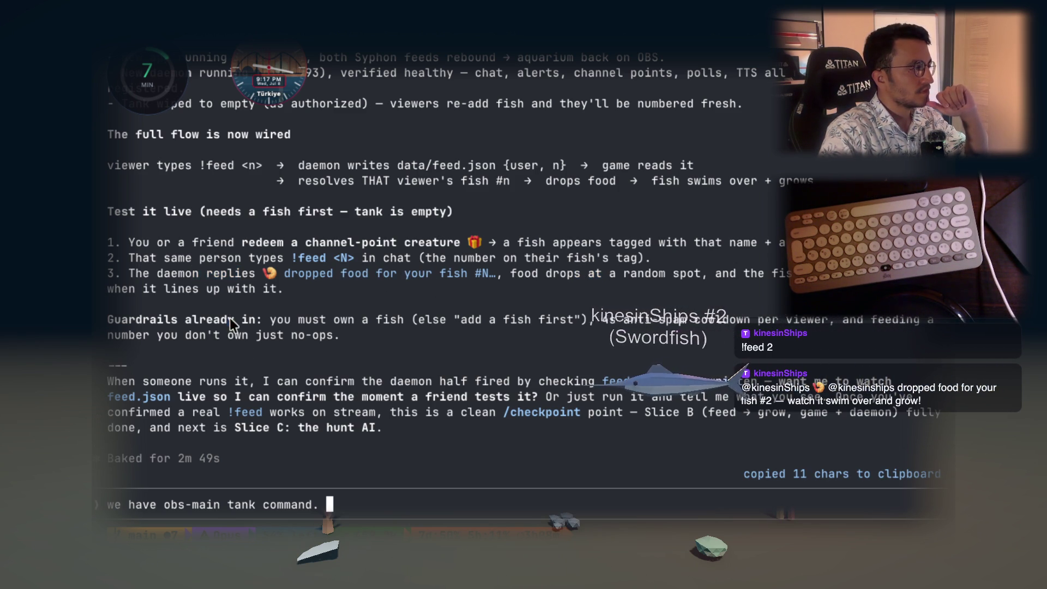
# Highlight the must-own-a-fish guardrail, the 4s anti-spam cooldown and the daemon confirmation
pyautogui.moveTo(229, 319); pyautogui.dragTo(415, 322)
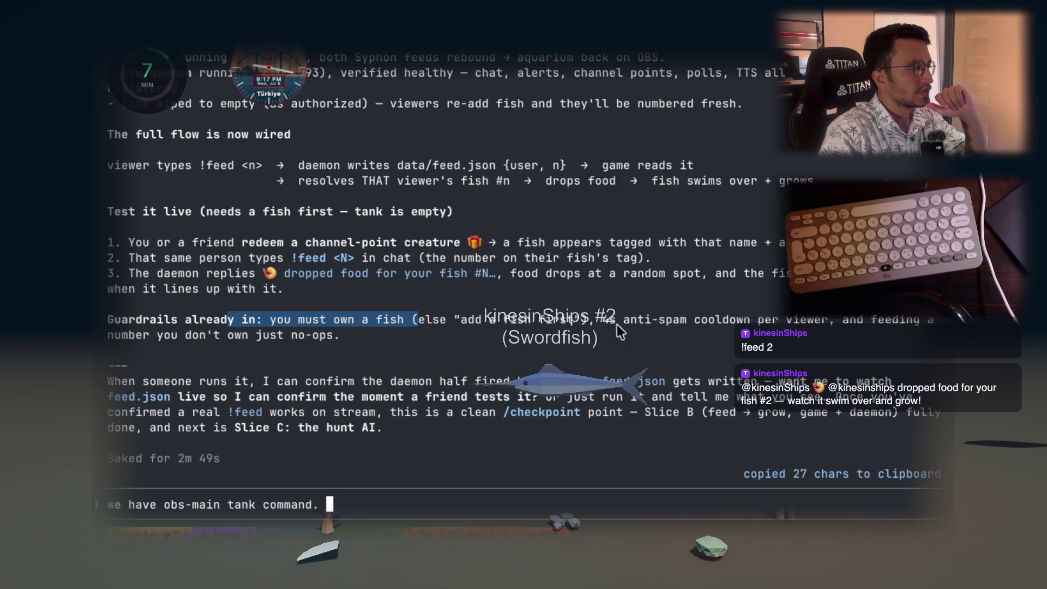
pyautogui.moveTo(622, 320); pyautogui.dragTo(741, 322)
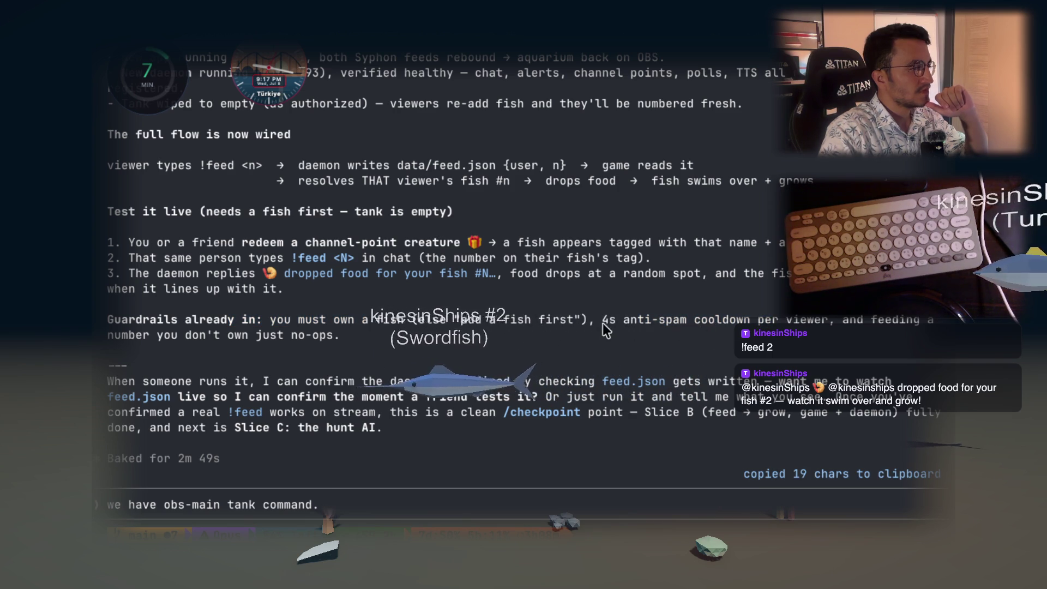
pyautogui.moveTo(603, 320); pyautogui.dragTo(717, 320)
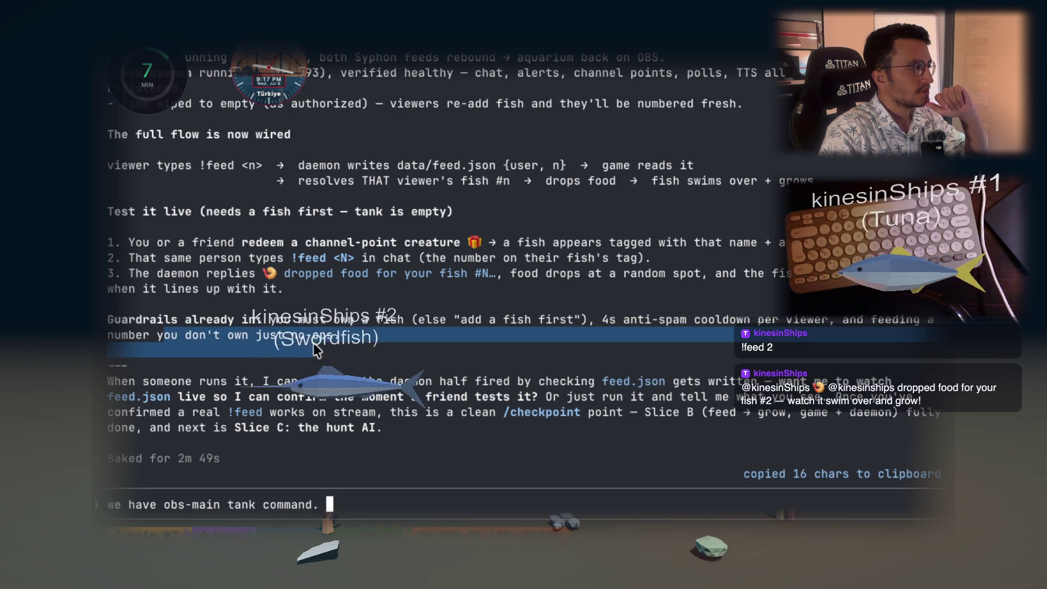
pyautogui.moveTo(178, 381); pyautogui.dragTo(312, 382)
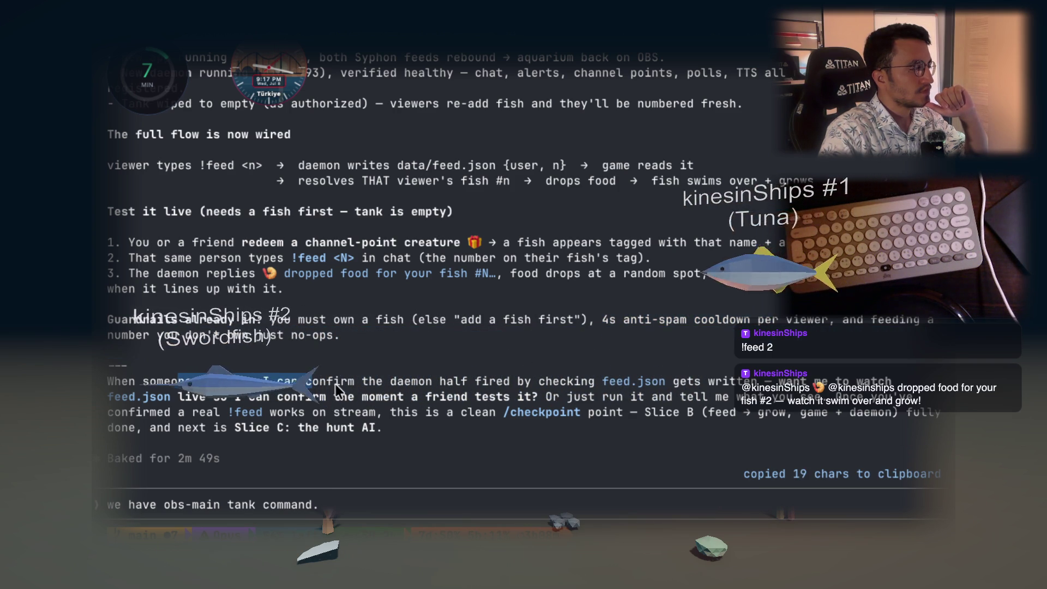
# Clear the drafted obs-main tank note from the prompt with Ctrl+U and refocus the input
pyautogui.click(352, 497)
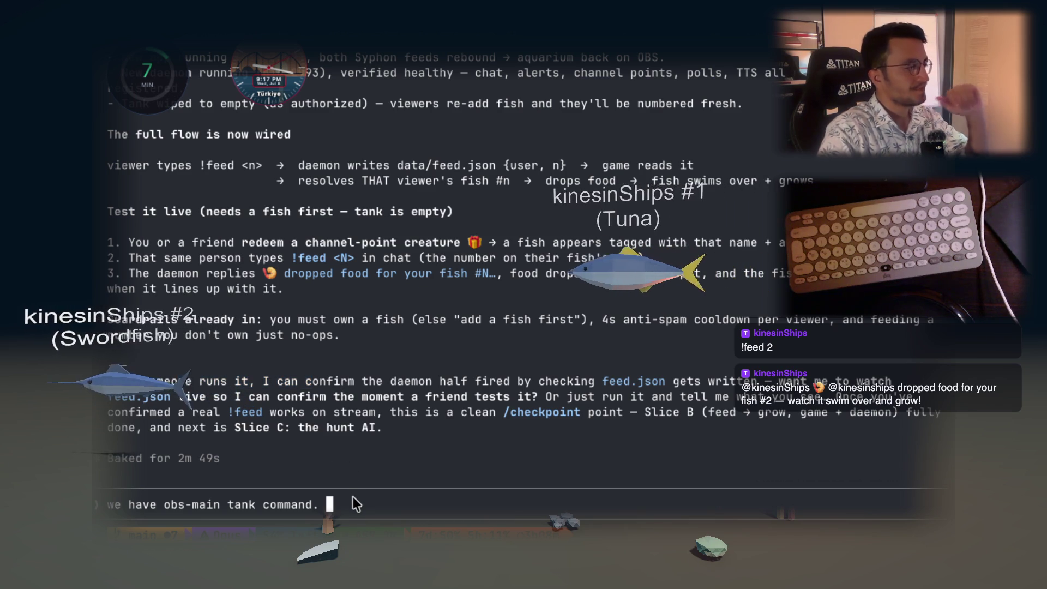
pyautogui.hotkey('ctrl', 'u')
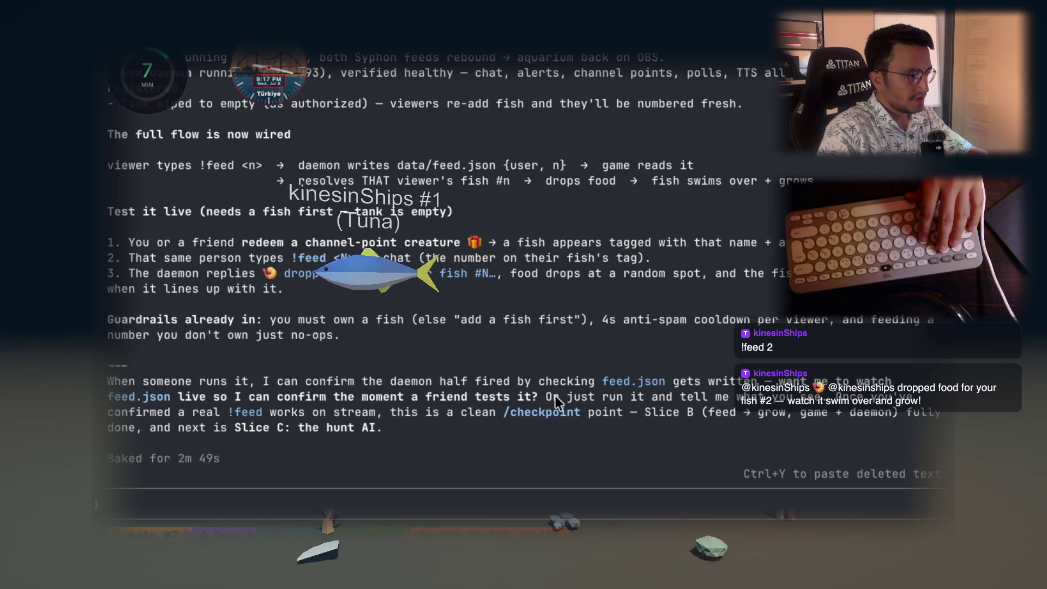
pyautogui.click(367, 495)
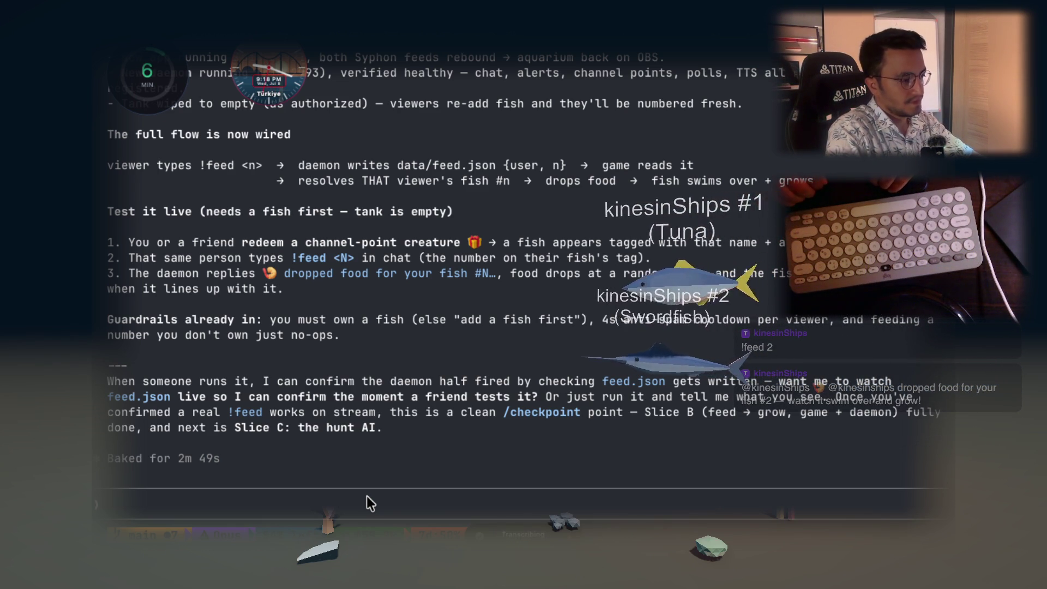
# Paste and send the prompt asking for a bubble eating indicator and longer-lasting food
pyautogui.press('super+v')
pyautogui.press('Return')
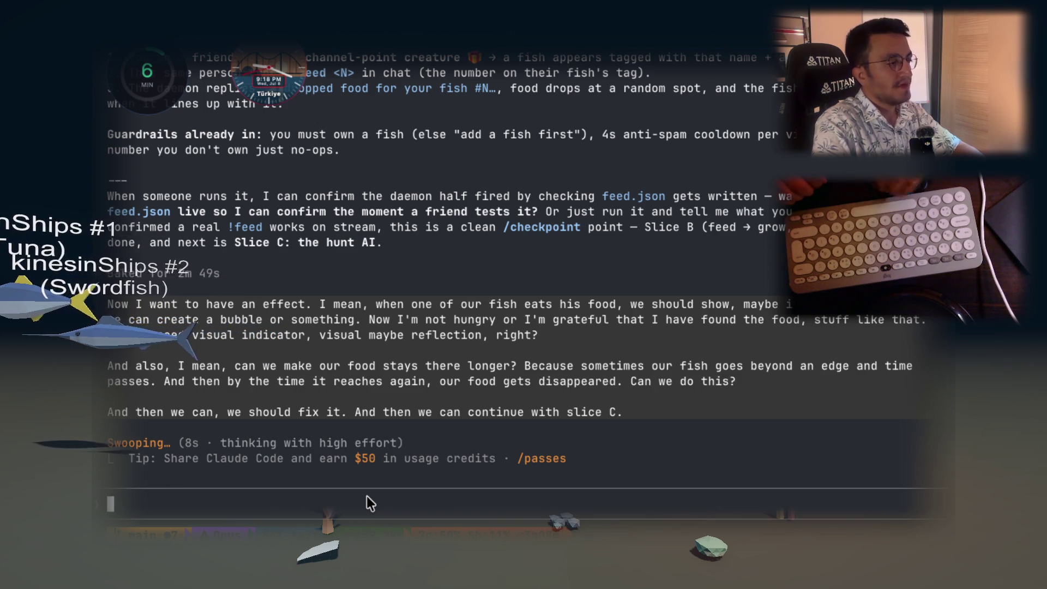
# Switch from the terminal to the Chrome window with the LeetCode Group Anagrams problem
pyautogui.hotkey('alt', 'Tab')
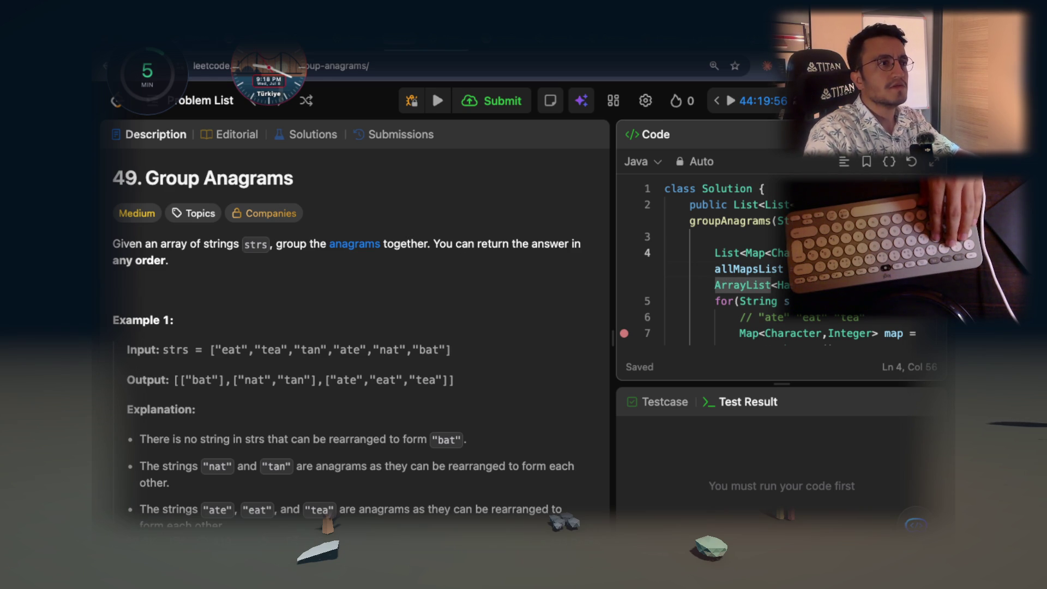
# Search Google for 'pellet', then refine the query to 'pellet fish'
pyautogui.hotkey('ctrl', 't')
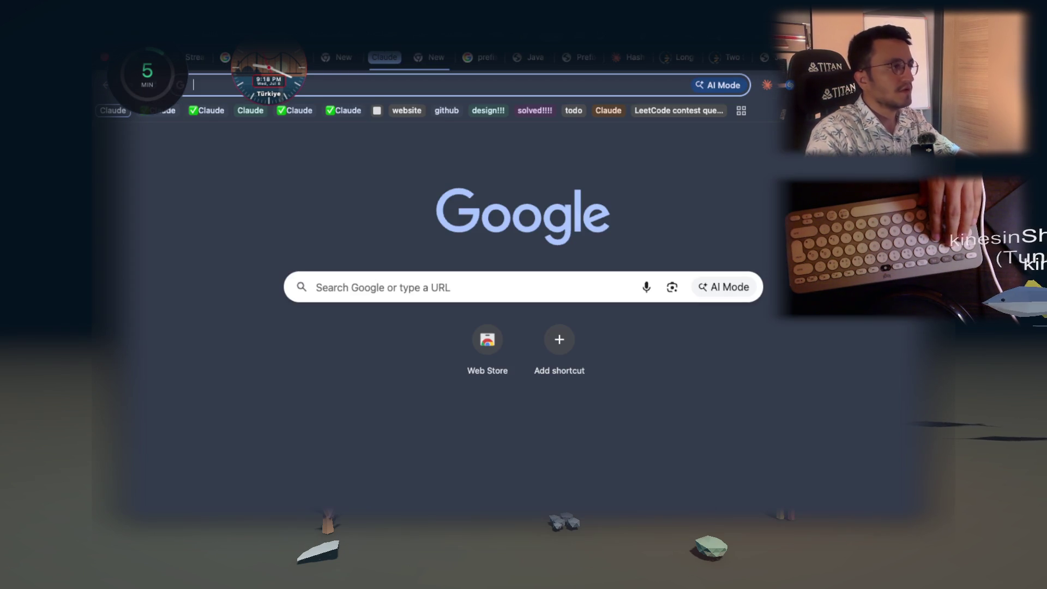
pyautogui.write('pellet')
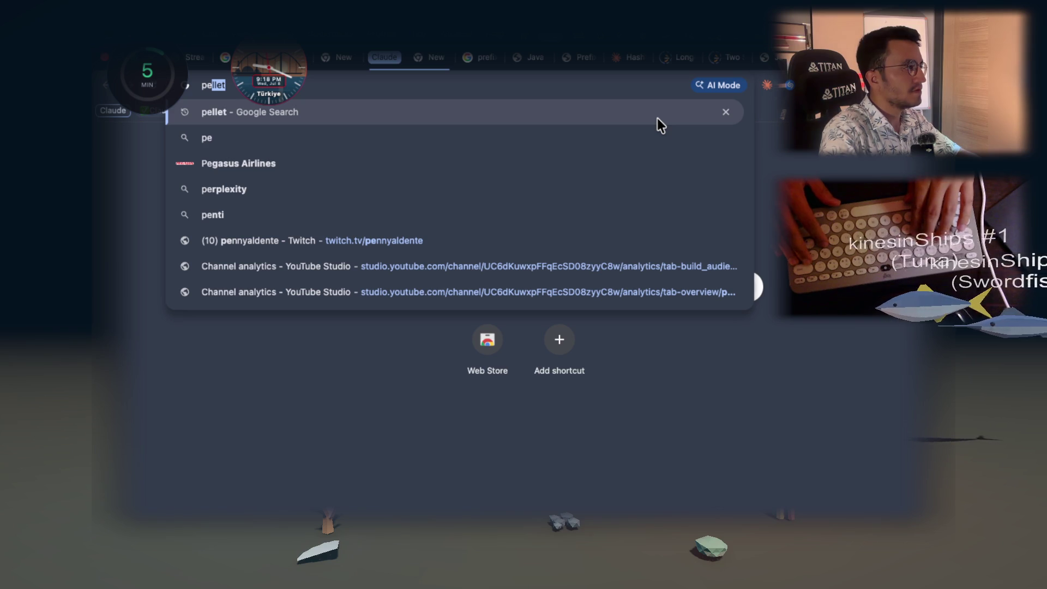
pyautogui.press('Return')
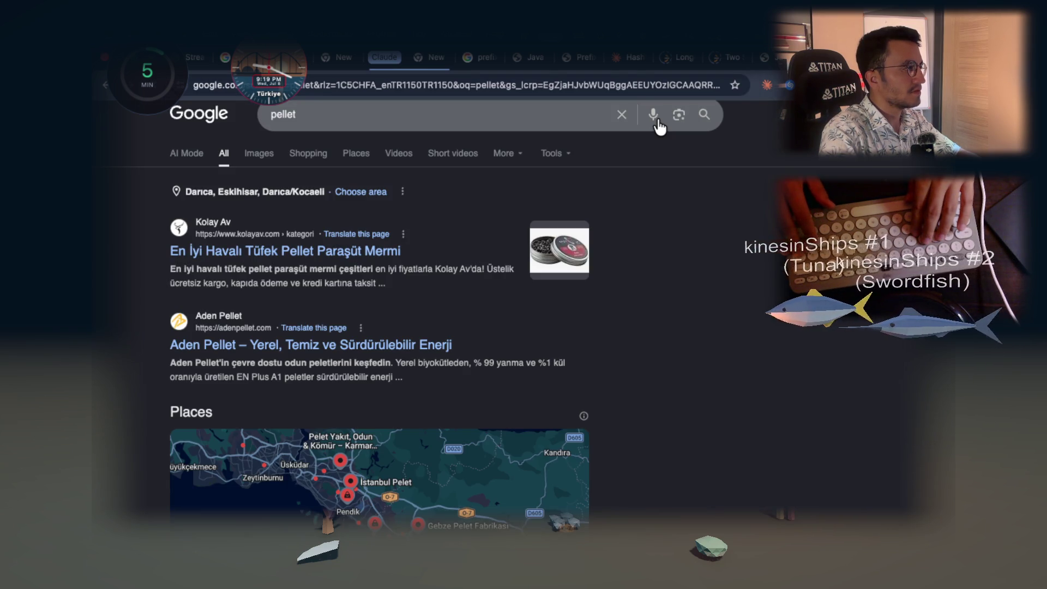
pyautogui.click(403, 116)
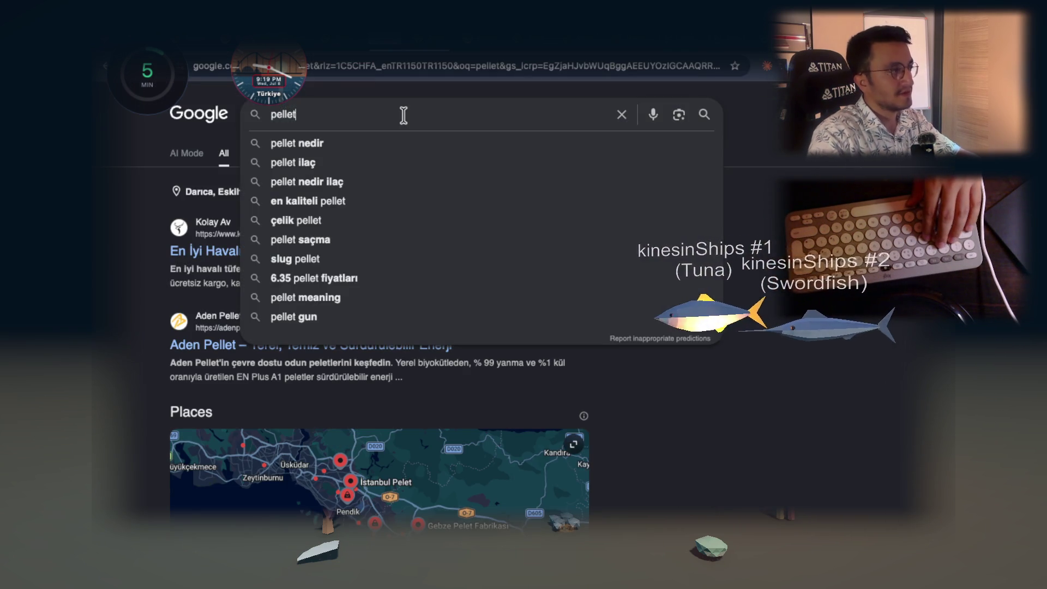
pyautogui.write(' fish')
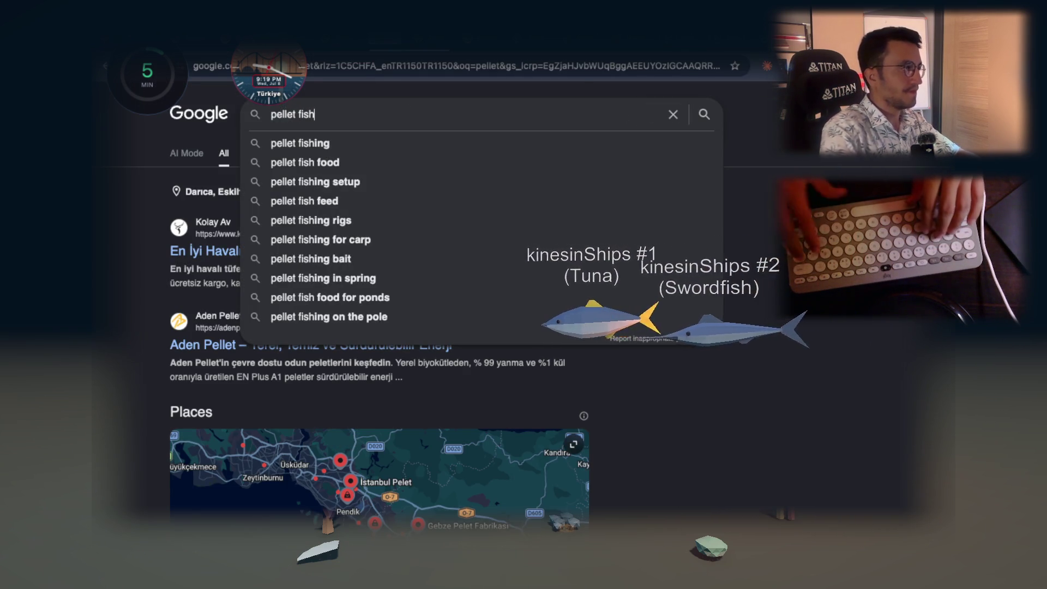
pyautogui.press('Return')
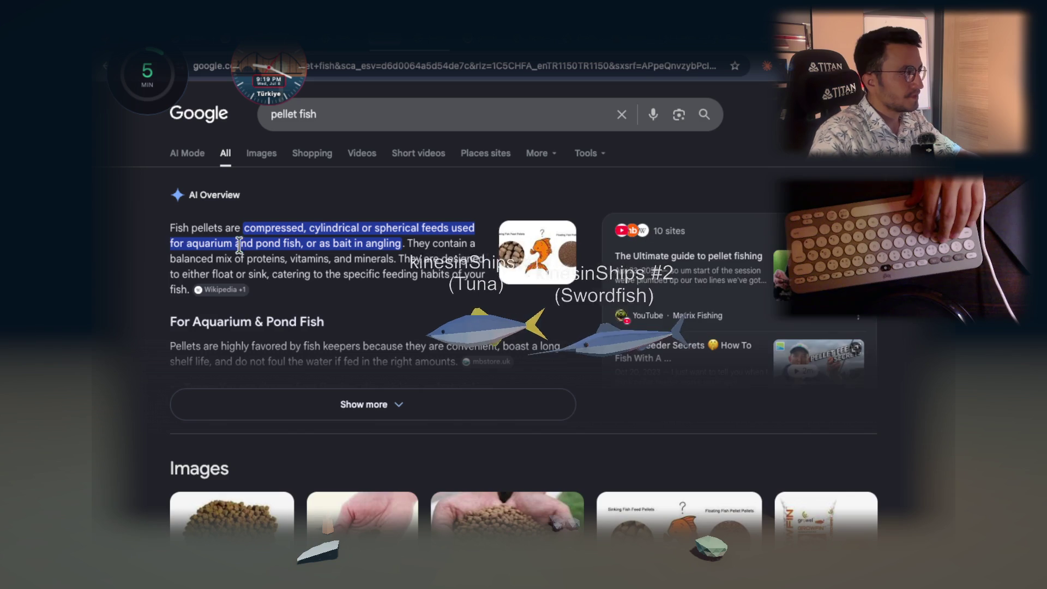
# Select the words 'pellets' and 'cylindrical' in the AI Overview to look them up
pyautogui.doubleClick(206, 228)
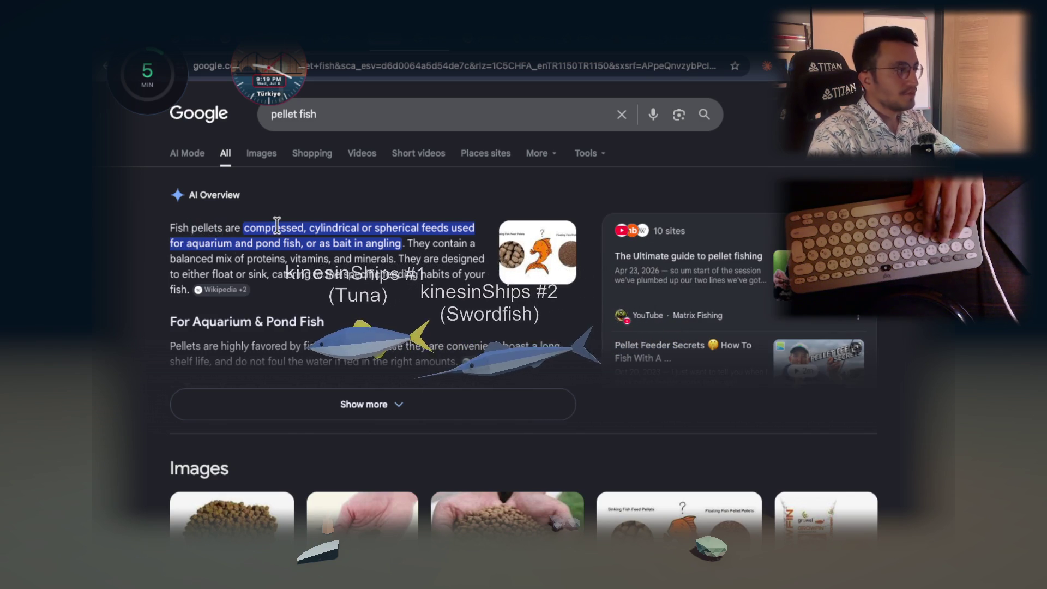
pyautogui.click(329, 221)
pyautogui.doubleClick(329, 220)
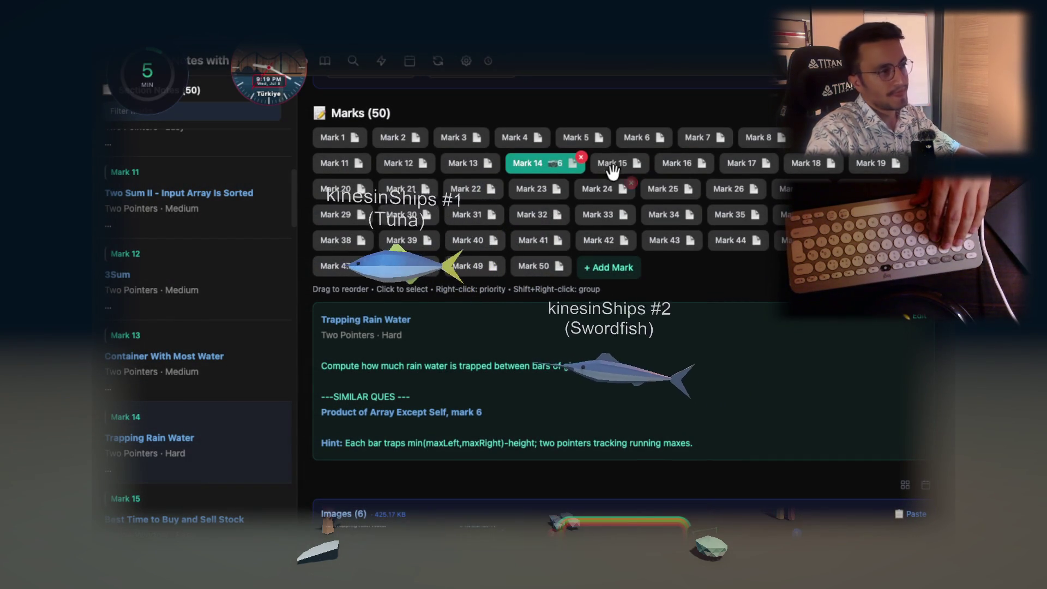
# Select Mark 15 and highlight its title, Best Time to Buy and Sell Stock
pyautogui.click(615, 167)
pyautogui.moveTo(469, 330); pyautogui.dragTo(316, 329)
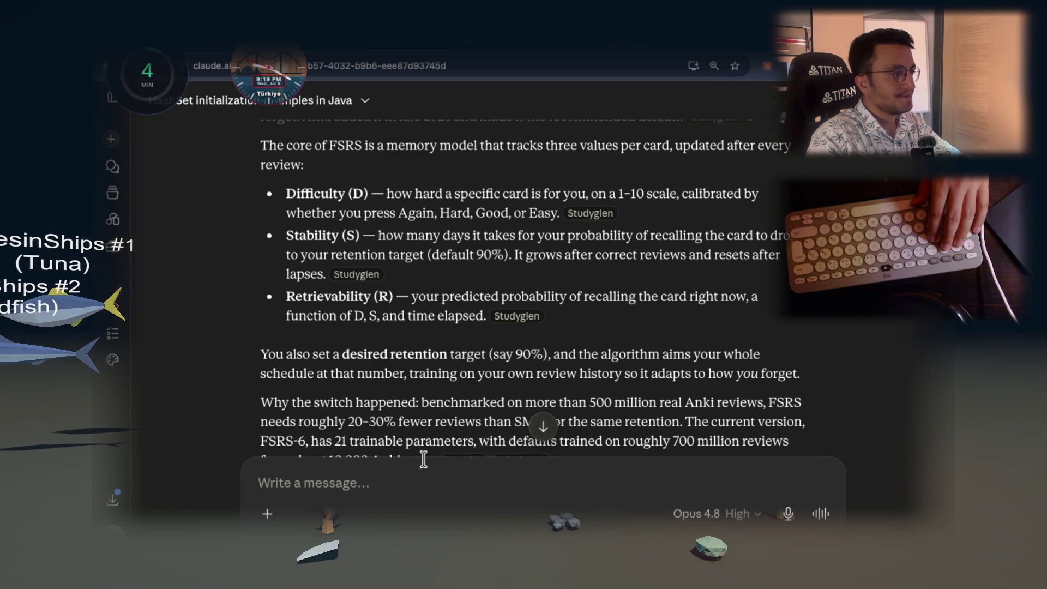
# Send the stock problem title with 'give me its java solution' on a new line
pyautogui.hotkey('shift', 'Return')
pyautogui.write('give me its ja')
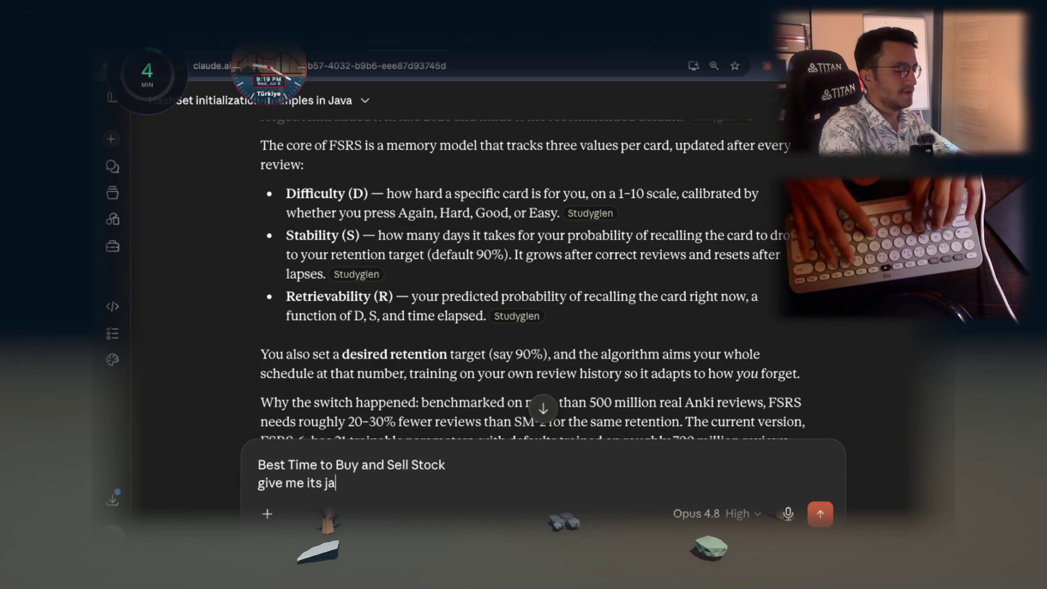
pyautogui.write('va solution')
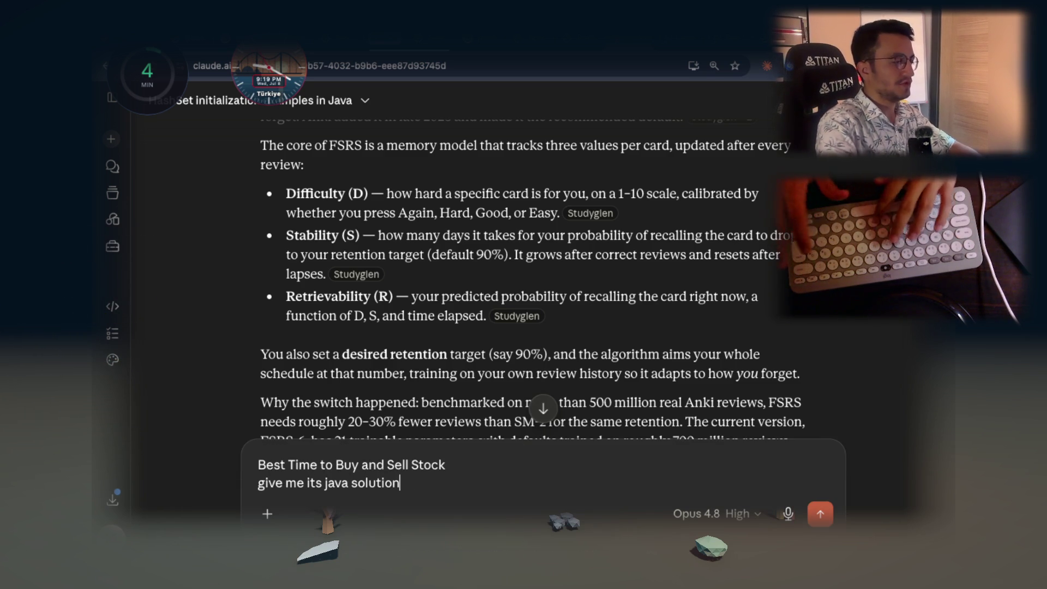
pyautogui.press('Return')
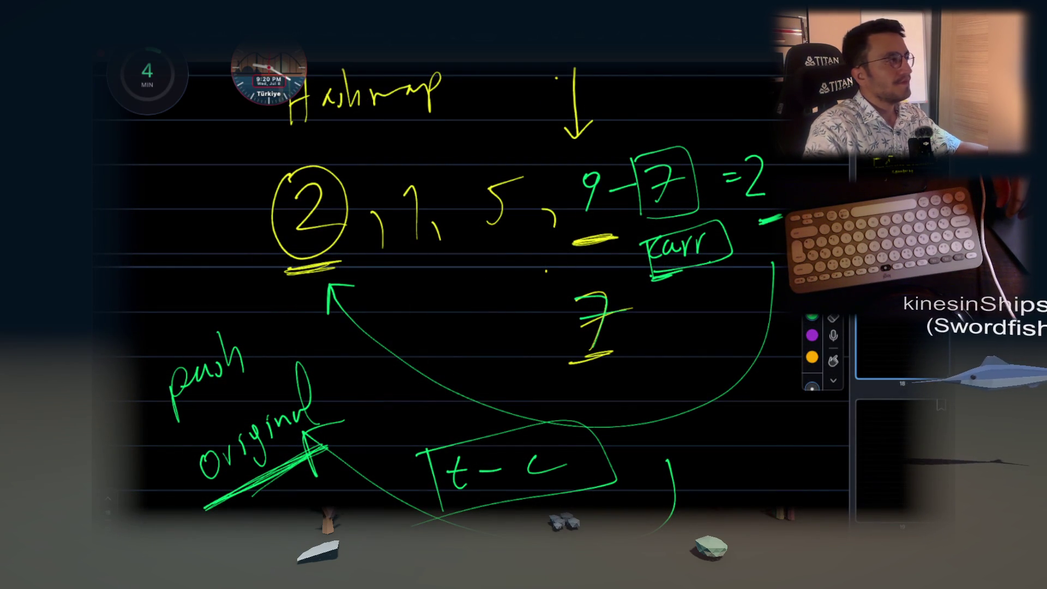
# Move the timer and clock widgets lower on the hashmap sketch, then return to the Claude chat
pyautogui.moveTo(125, 51); pyautogui.dragTo(130, 106)
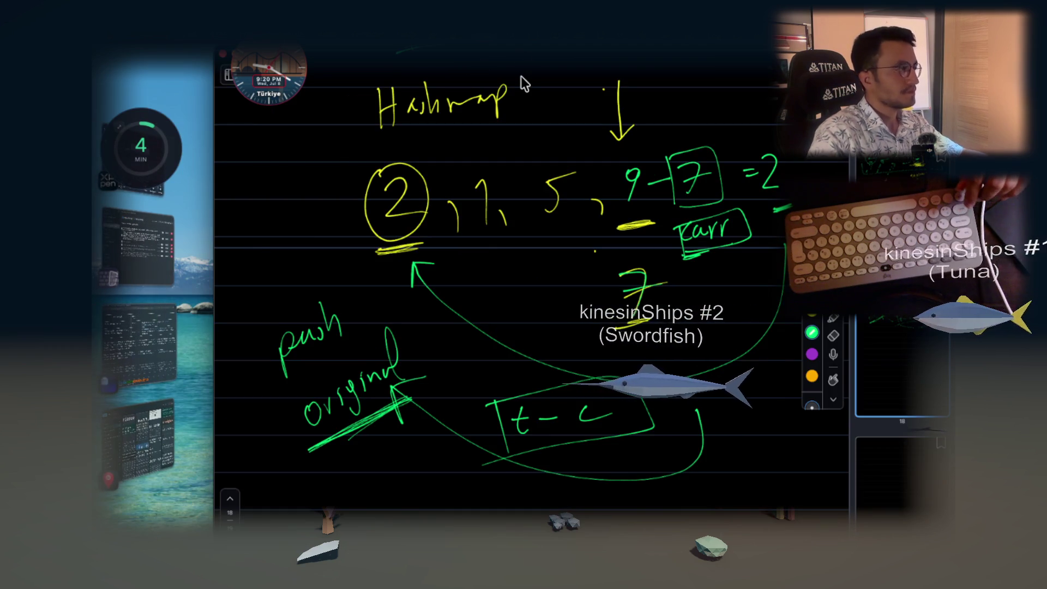
pyautogui.moveTo(263, 74); pyautogui.dragTo(253, 136)
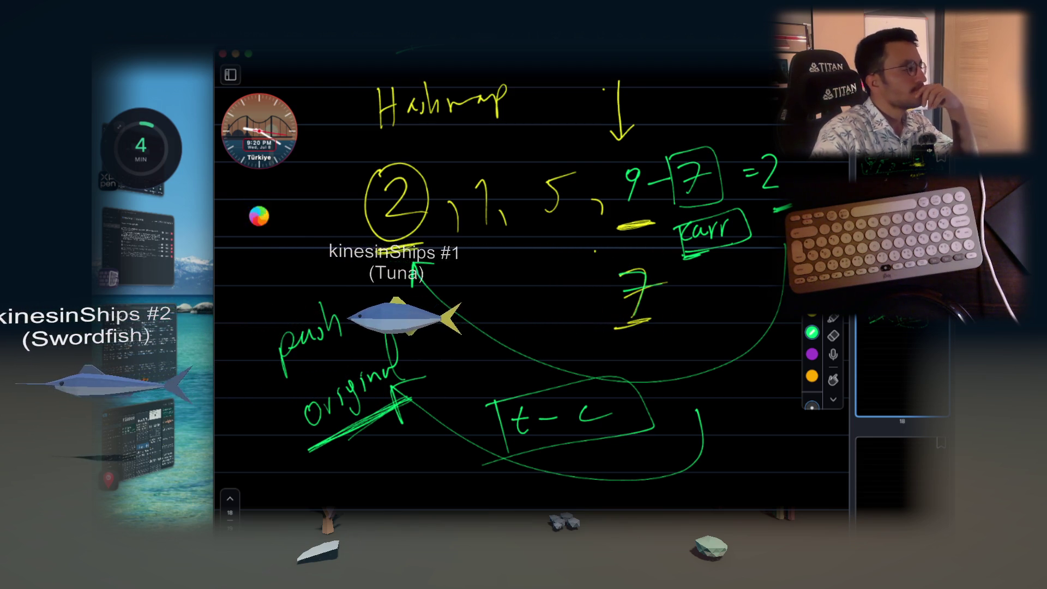
pyautogui.press('super+Tab')
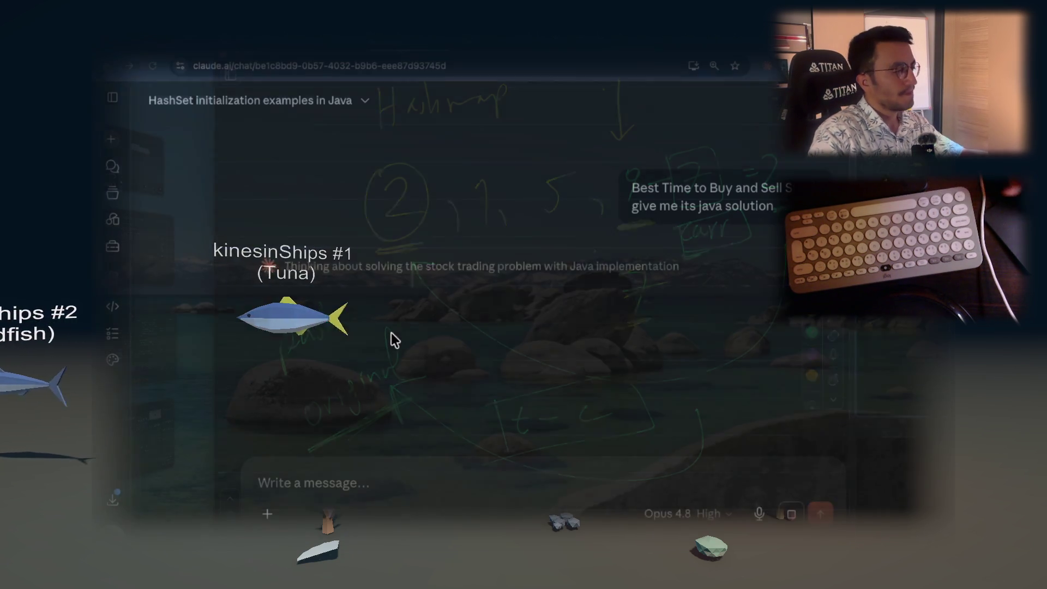
pyautogui.scroll(-2, 554, 250)
pyautogui.scroll(-1, 555, 251)
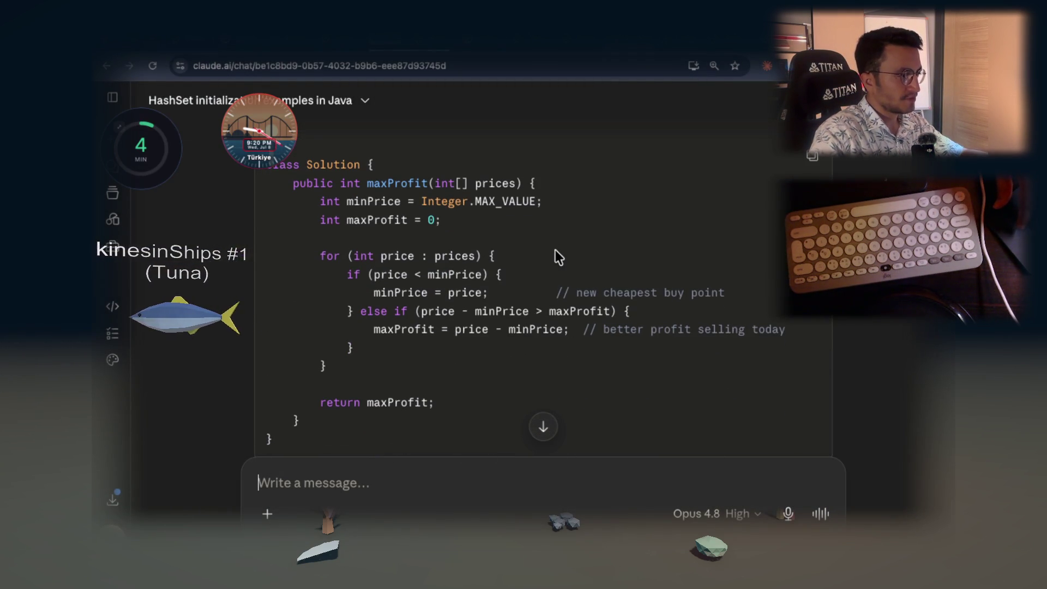
pyautogui.scroll(1, 555, 254)
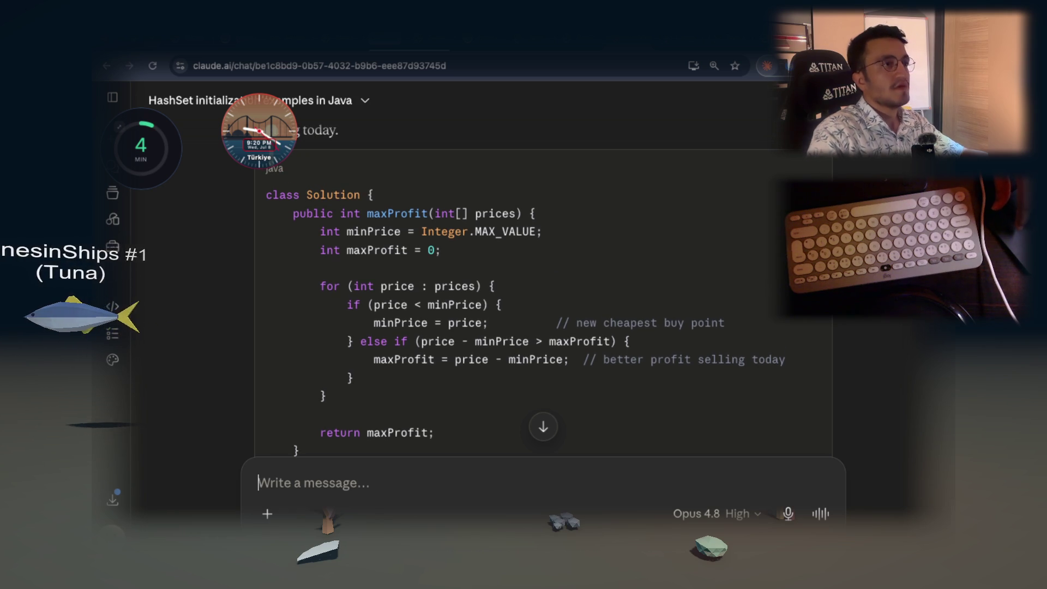
# Take a CleanShot scrolling capture framed around the Java maxProfit code block
pyautogui.click(806, 21)
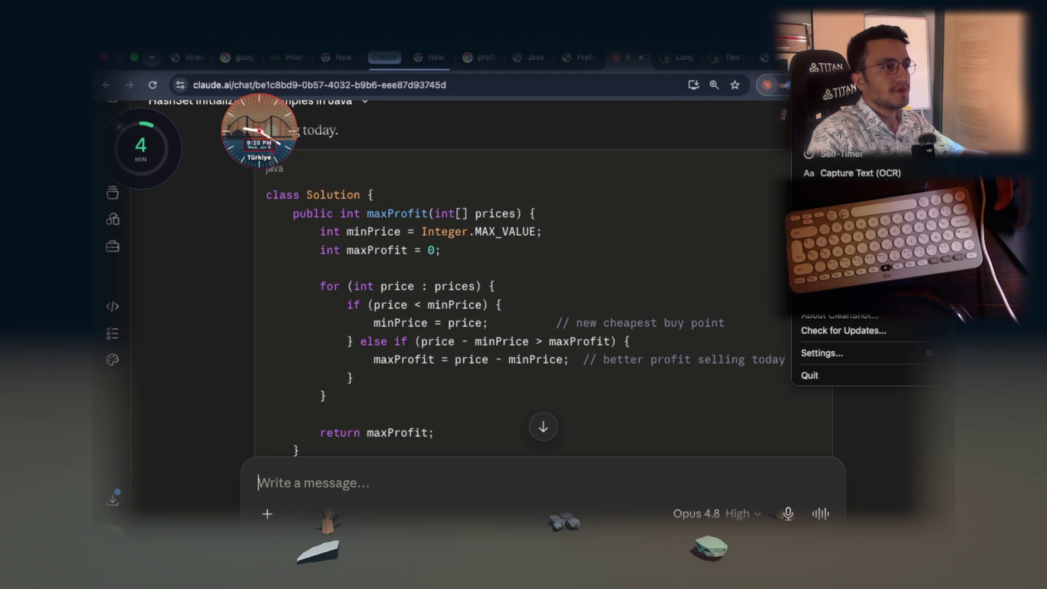
pyautogui.click(851, 133)
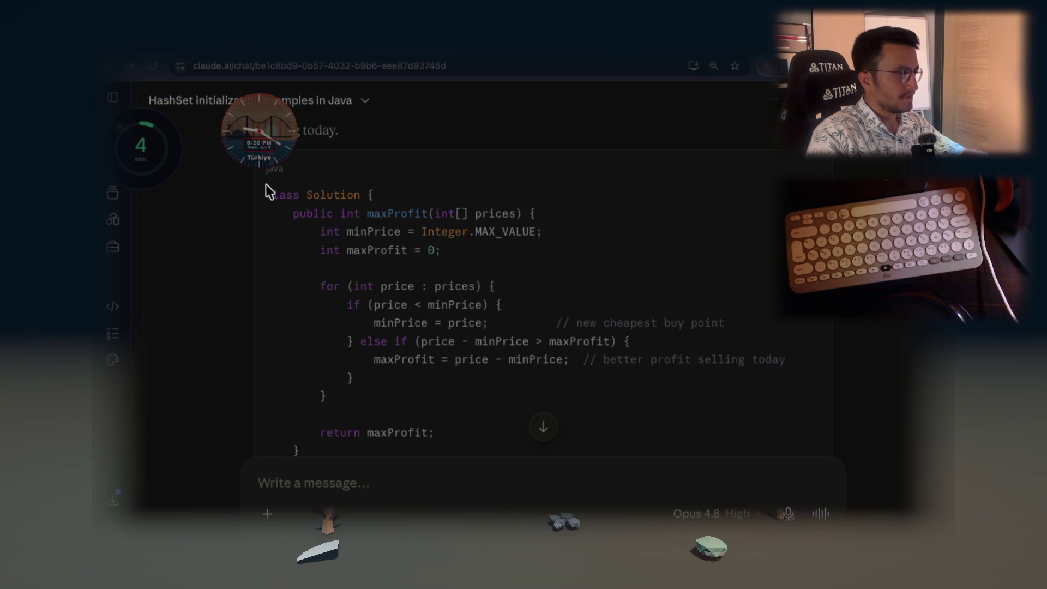
pyautogui.moveTo(266, 184); pyautogui.dragTo(840, 448)
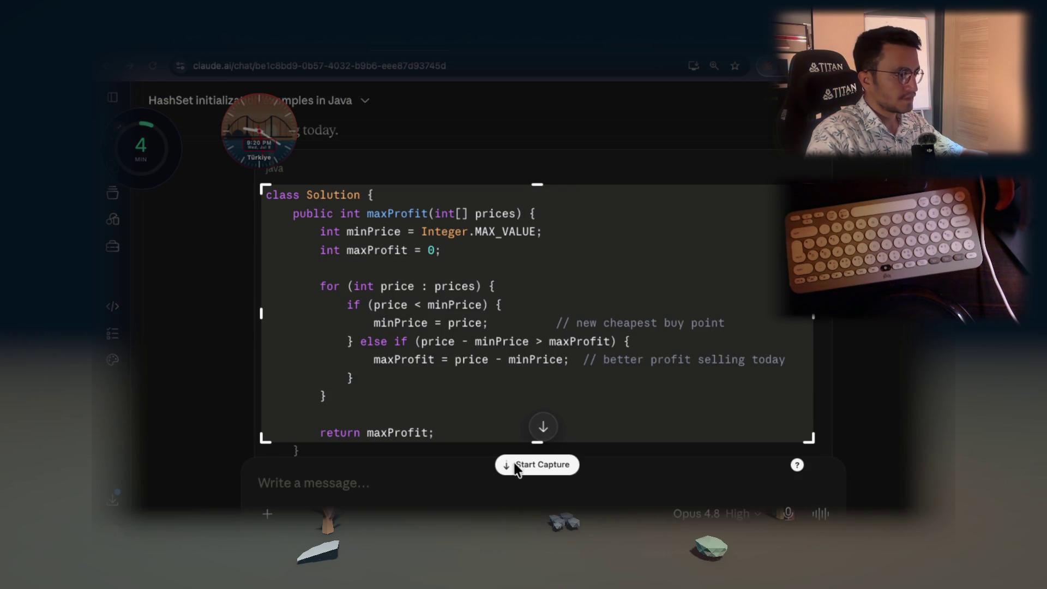
pyautogui.press('Return')
pyautogui.scroll(-2, 561, 363)
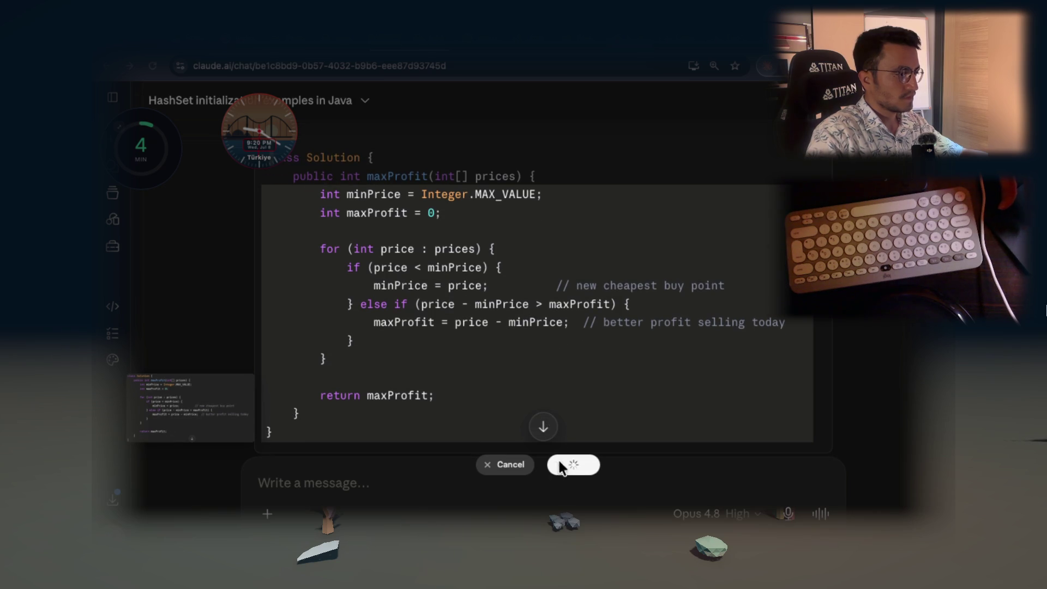
pyautogui.click(563, 463)
# Switch to the frozen Notability whiteboard and bring up its app options
pyautogui.press('super+Tab')
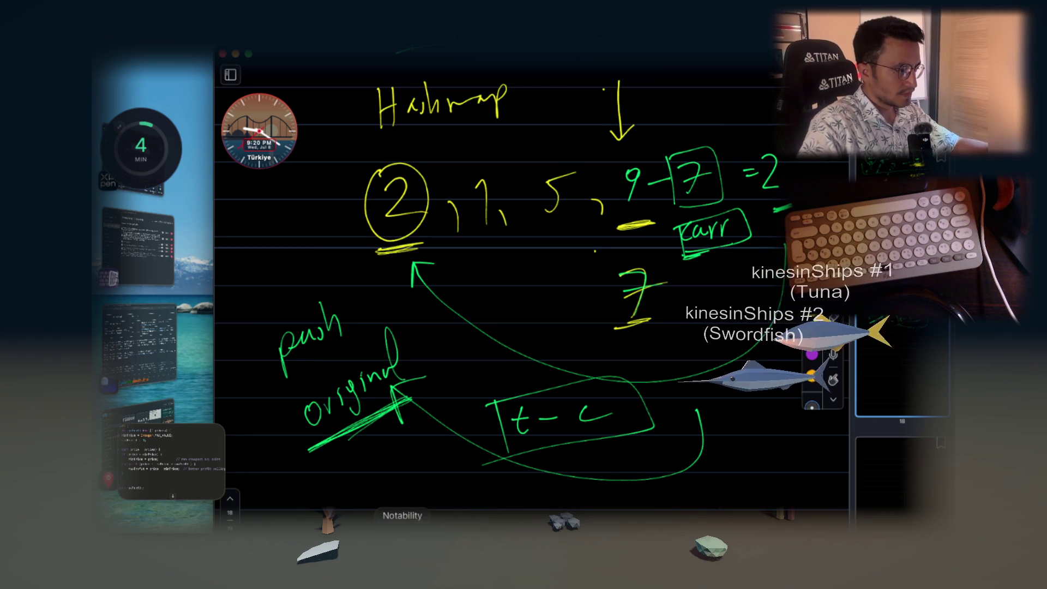
pyautogui.rightClick(459, 565)
# Force quit Notability, switch to the notes app and paste the code screenshot into Mark 15
pyautogui.click(412, 505)
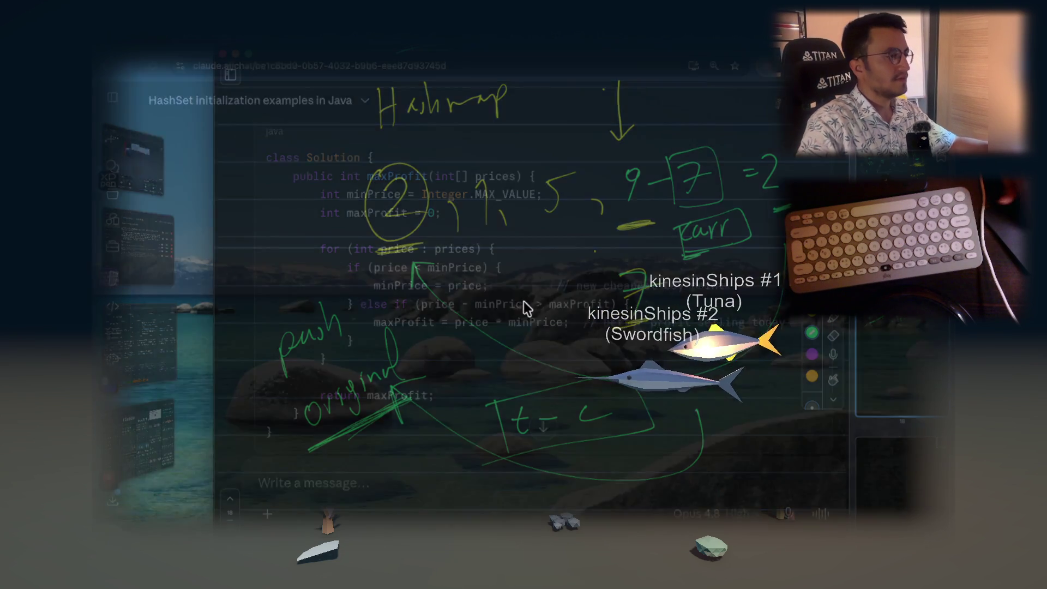
pyautogui.press('super+Tab')
pyautogui.press('super+Tab')
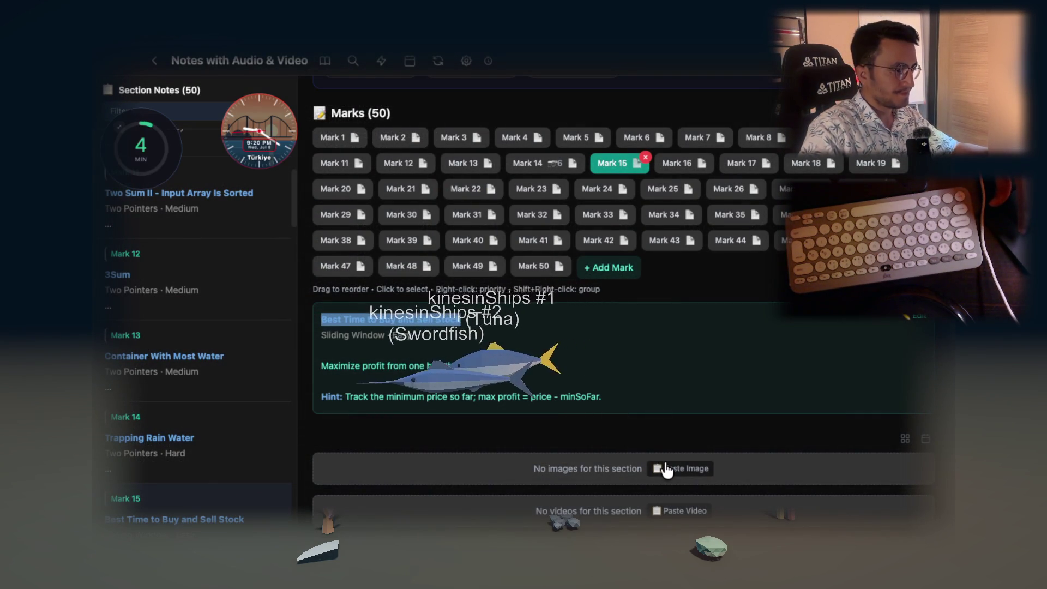
pyautogui.click(666, 469)
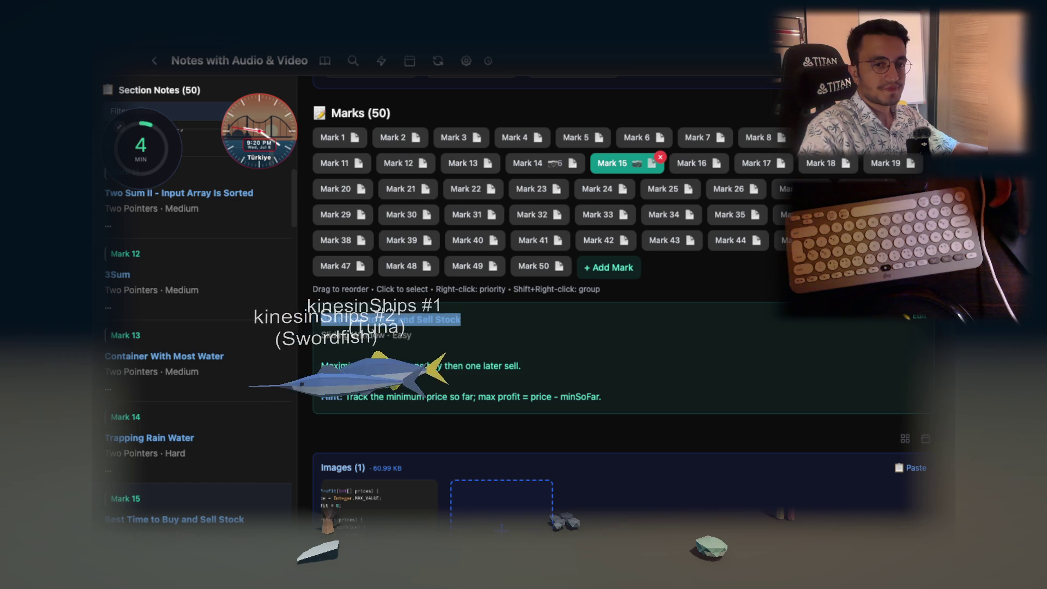
pyautogui.scroll(-3, 541, 464)
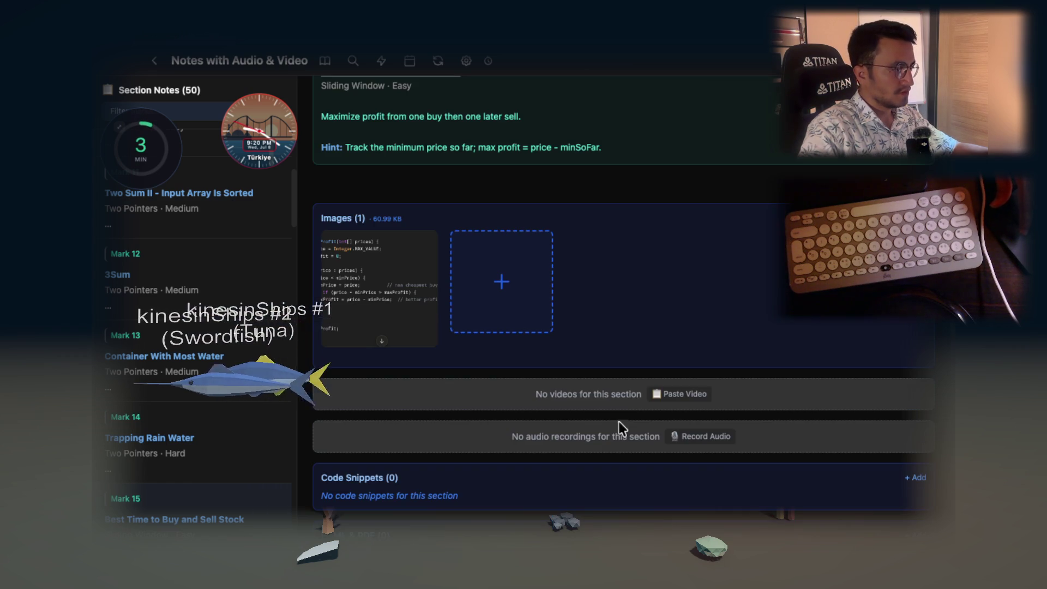
# View the pasted maxProfit screenshot full size, close it, and select the problem title
pyautogui.click(391, 278)
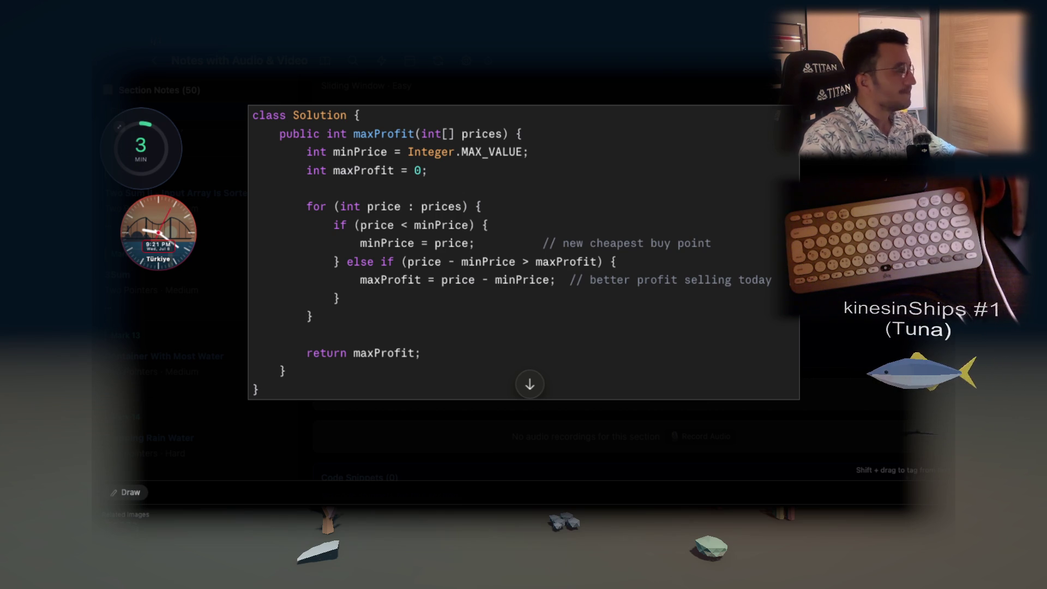
pyautogui.press('Escape')
pyautogui.scroll(3, 439, 197)
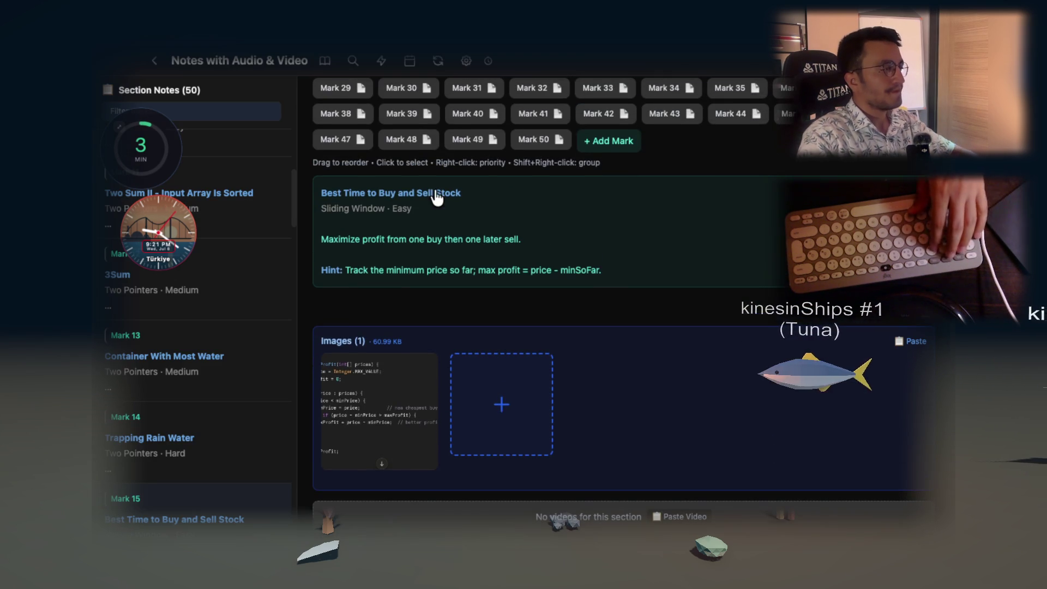
pyautogui.moveTo(412, 203); pyautogui.dragTo(320, 196)
pyautogui.hotkey('ctrl', 'c')
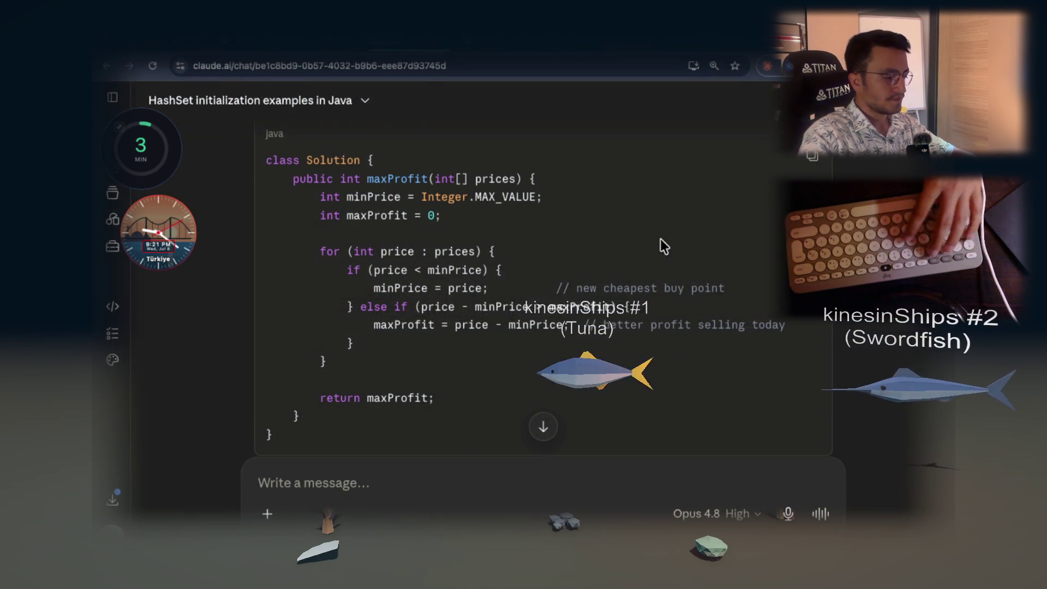
# Search Google for the pasted problem title and land on LeetCode problem 121, Best Time to Buy and Sell Stock
pyautogui.hotkey('ctrl', 't')
pyautogui.hotkey('ctrl', 'v')
pyautogui.press('Return')
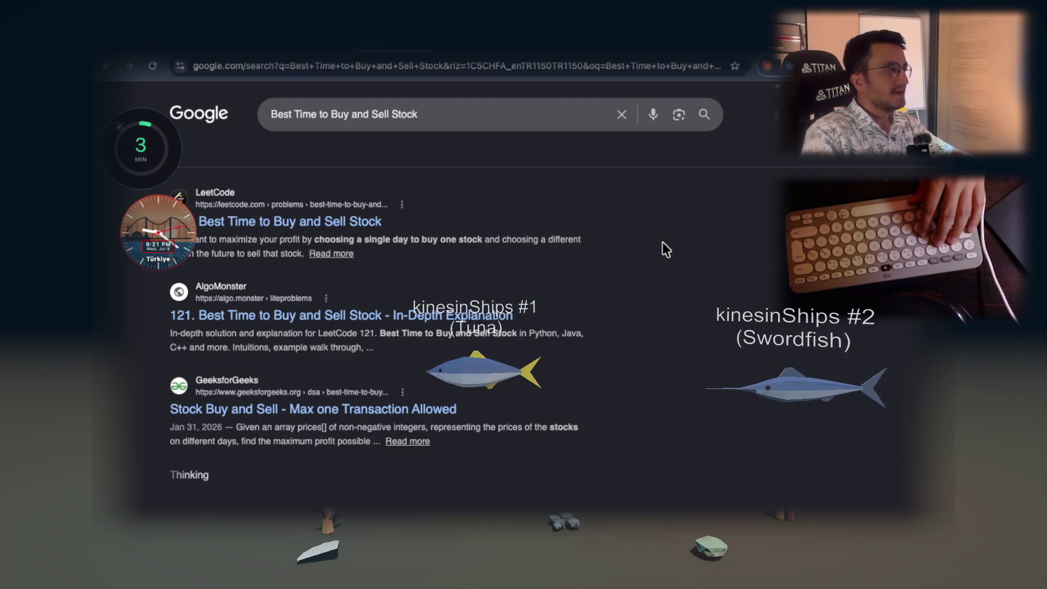
pyautogui.click(376, 221)
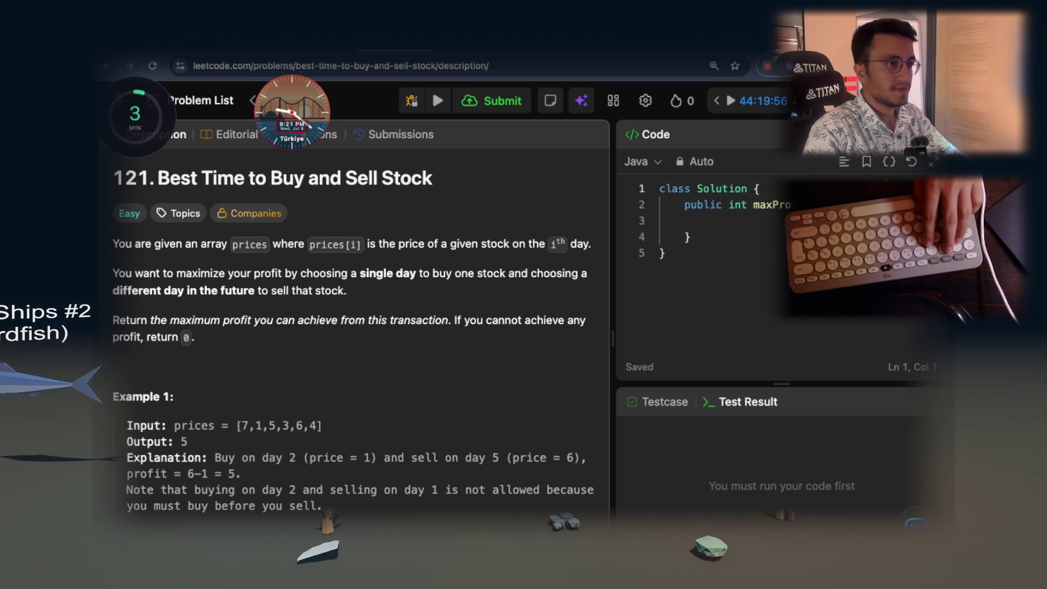
pyautogui.click(866, 22)
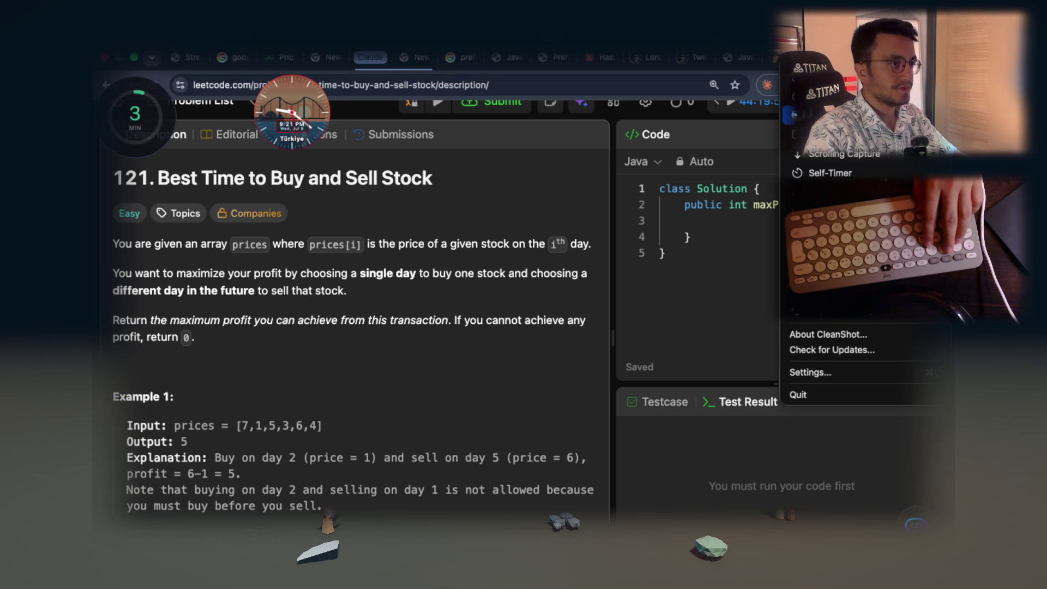
# Take a CleanShot scrolling capture of problem 121's description and examples, then return to the notes app
pyautogui.click(833, 155)
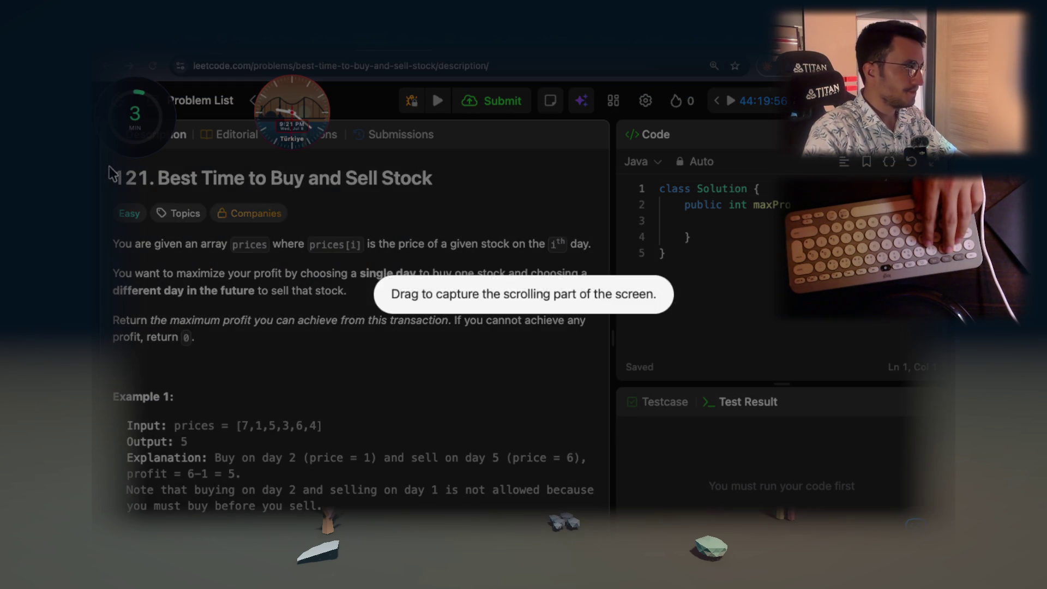
pyautogui.moveTo(108, 164)
pyautogui.mouseDown()
pyautogui.moveTo(357, 293)
pyautogui.moveTo(602, 372)
pyautogui.mouseUp()
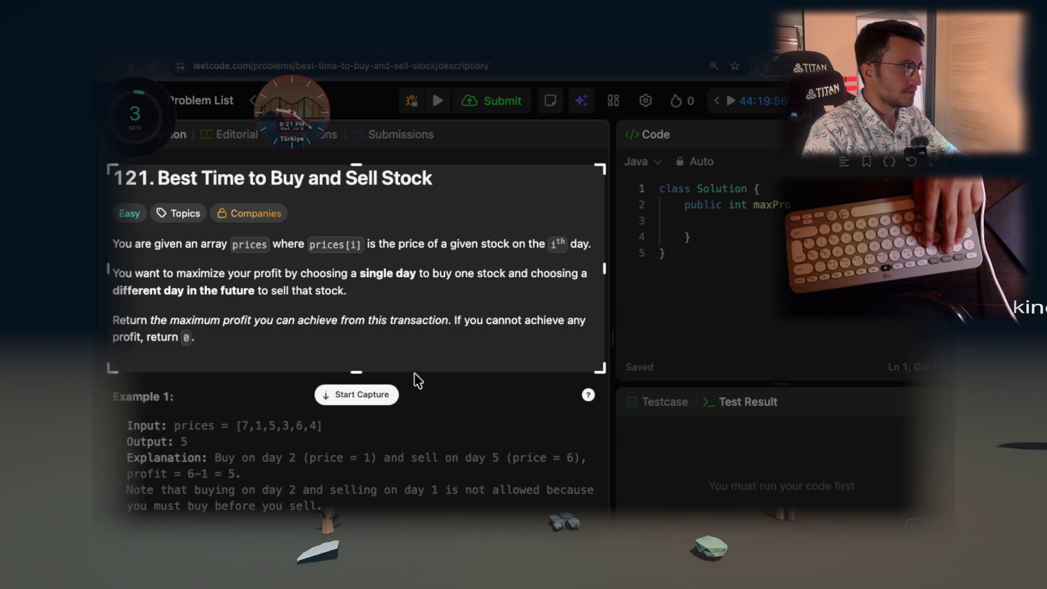
pyautogui.press('Return')
pyautogui.scroll(-10, 445, 320)
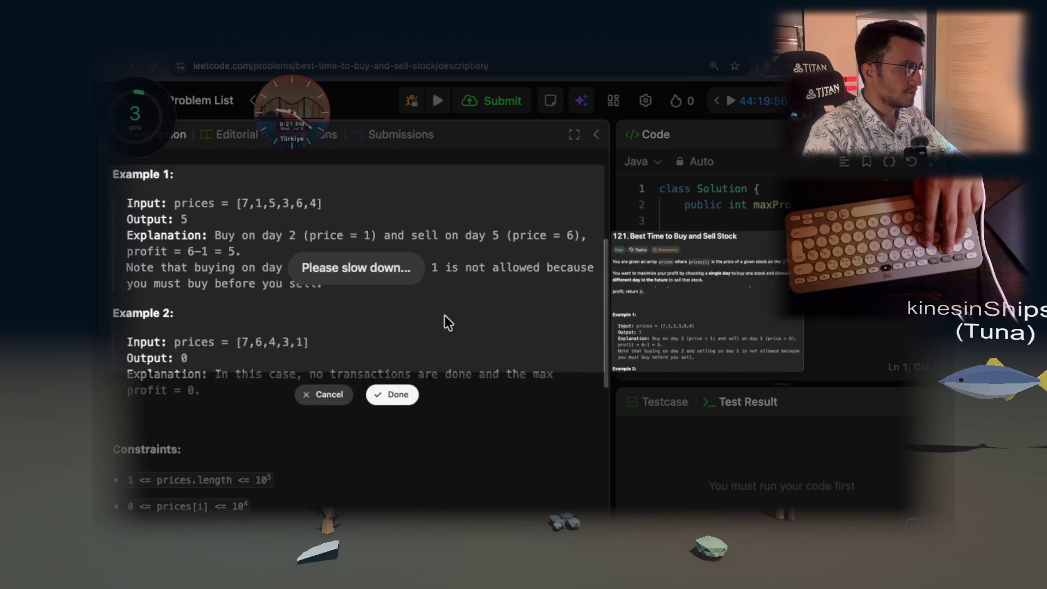
pyautogui.click(395, 393)
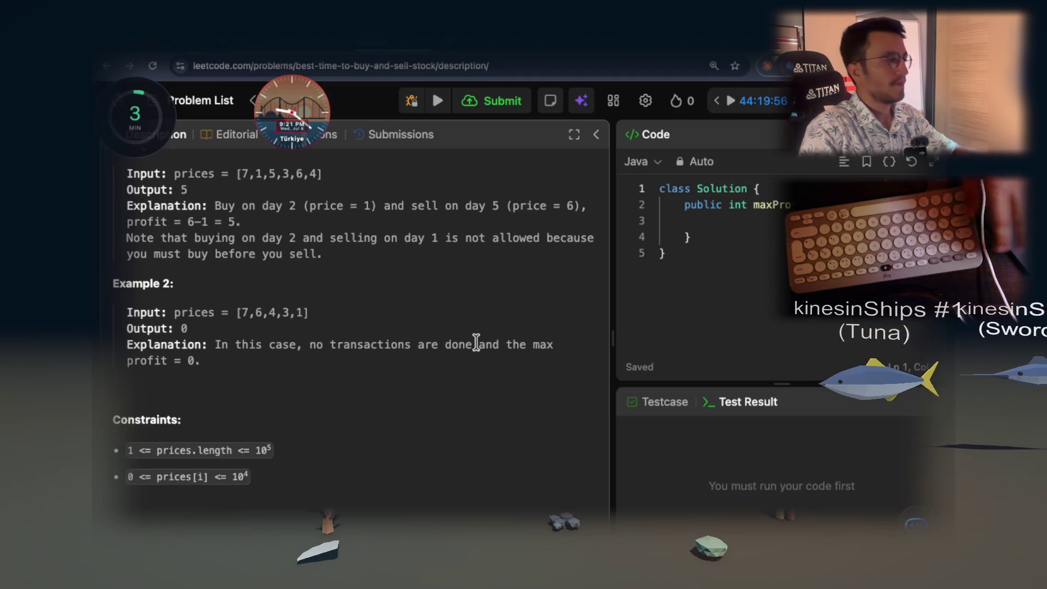
pyautogui.press('super+Tab')
pyautogui.press('super+Tab')
pyautogui.press('super+Tab')
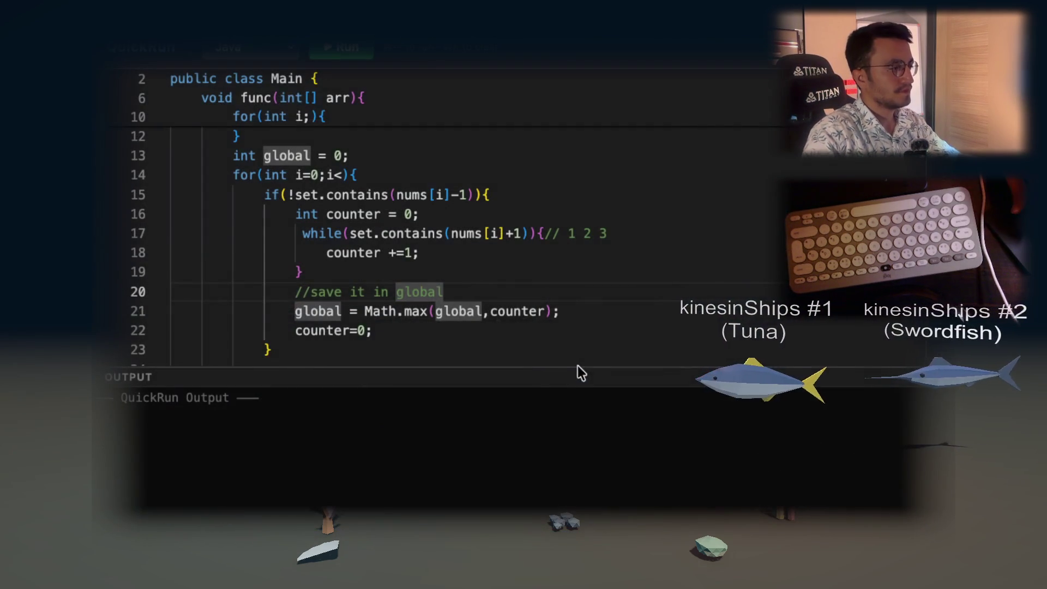
pyautogui.press('super+Tab')
# Dismiss the empty-clipboard alert and add the description capture as the stock note's second image
pyautogui.click(507, 406)
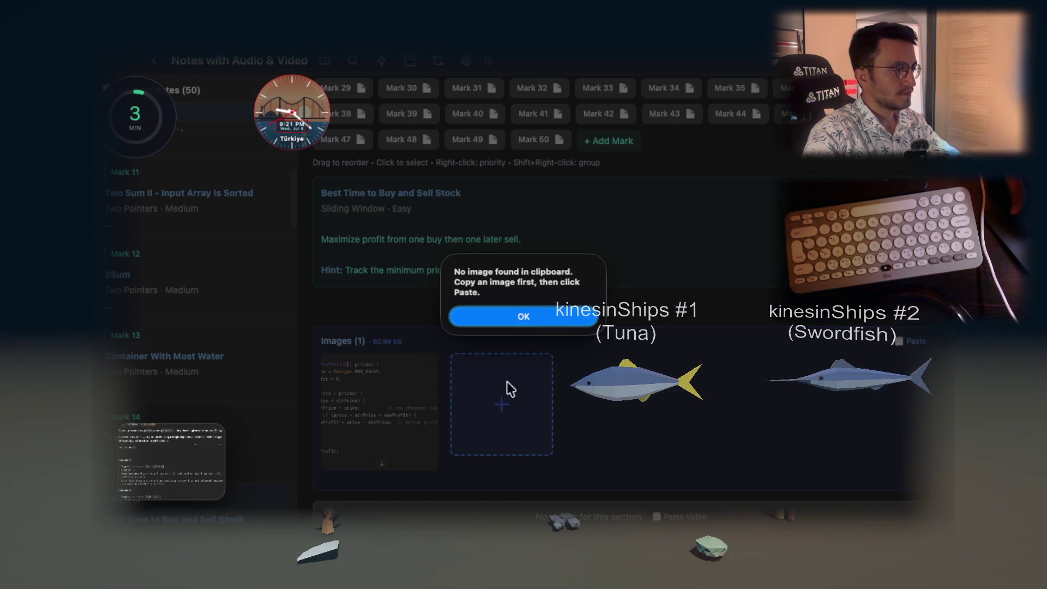
pyautogui.click(523, 319)
pyautogui.press('super+Tab')
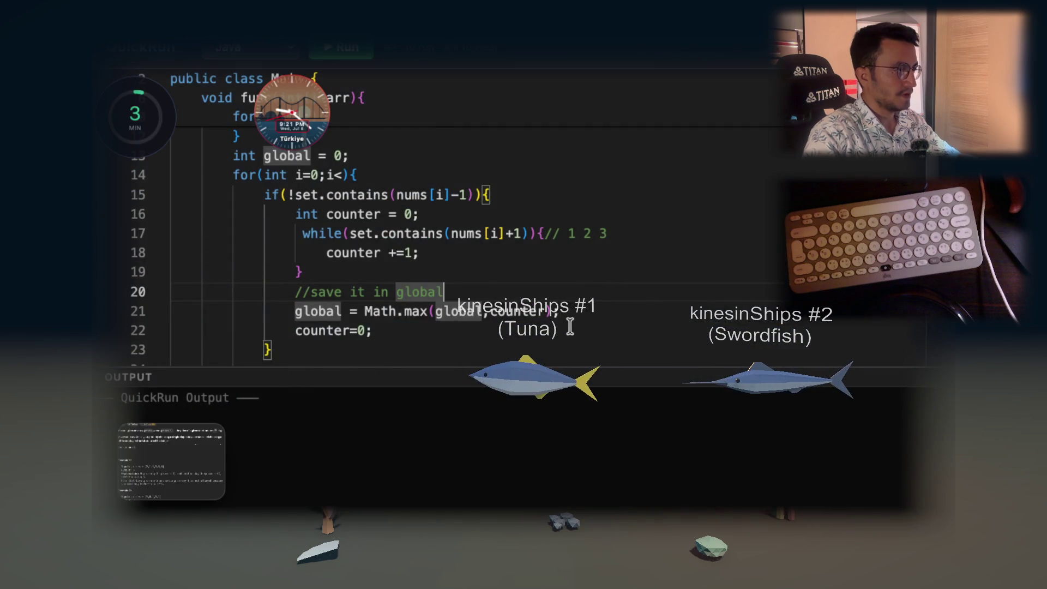
pyautogui.press('super+Tab')
pyautogui.press('super+Tab')
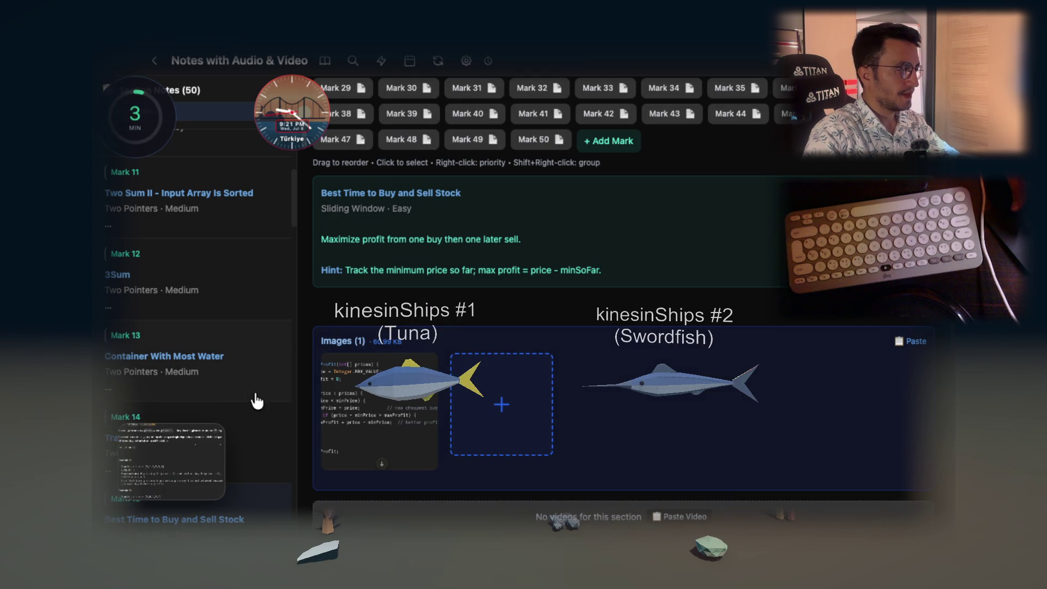
pyautogui.click(161, 446)
pyautogui.click(491, 407)
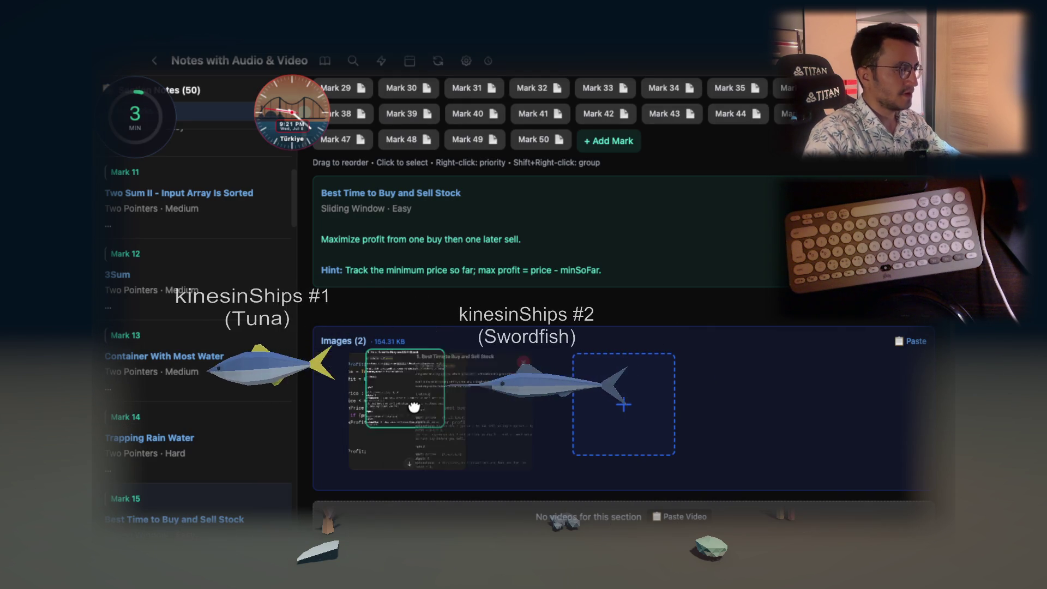
# View the maxProfit code image at full size and start adding a caption to it
pyautogui.click(510, 409)
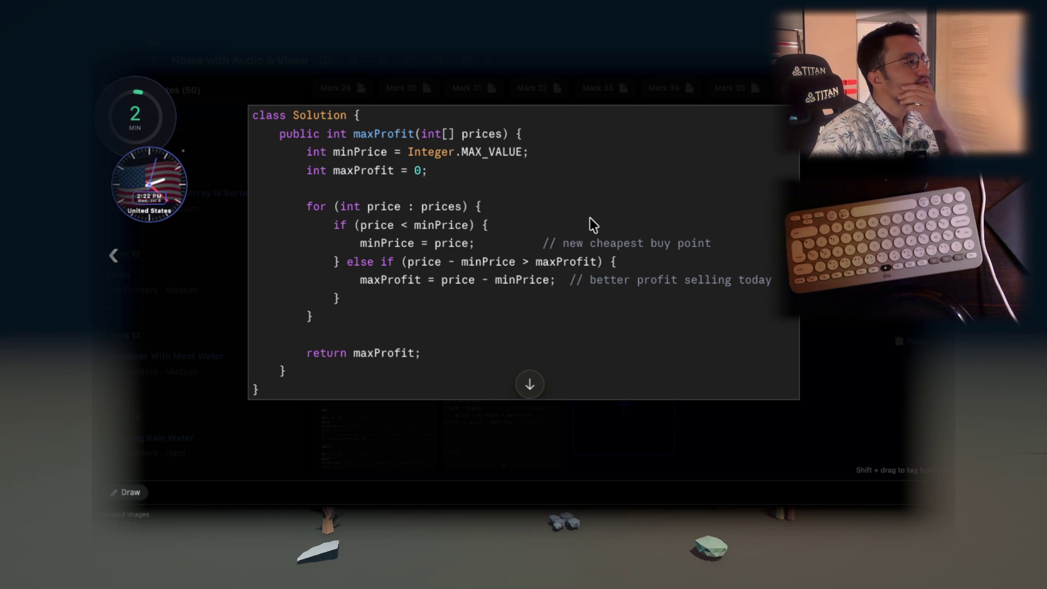
pyautogui.rightClick(586, 191)
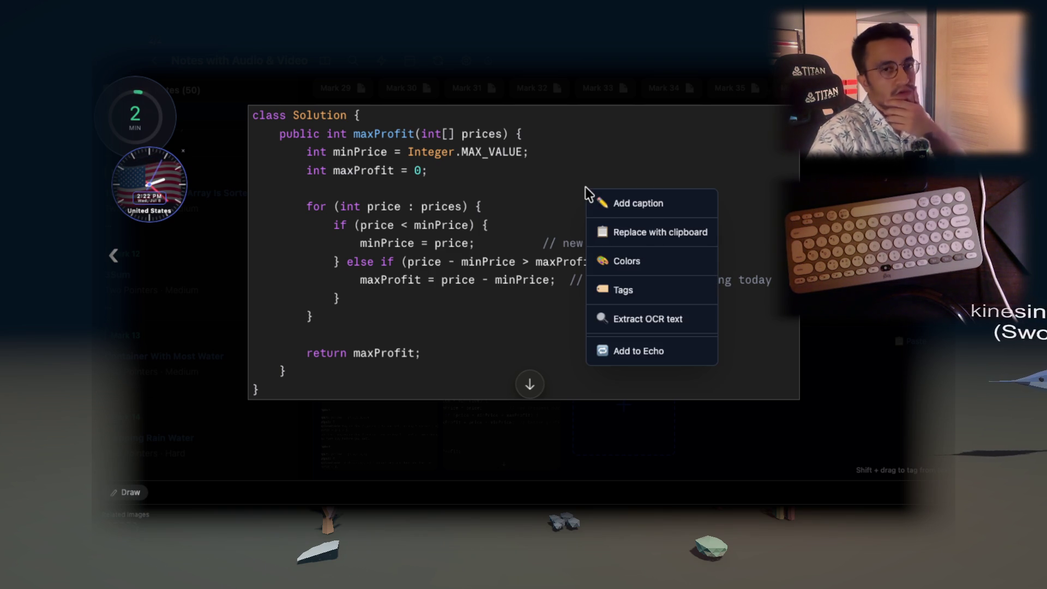
pyautogui.click(652, 353)
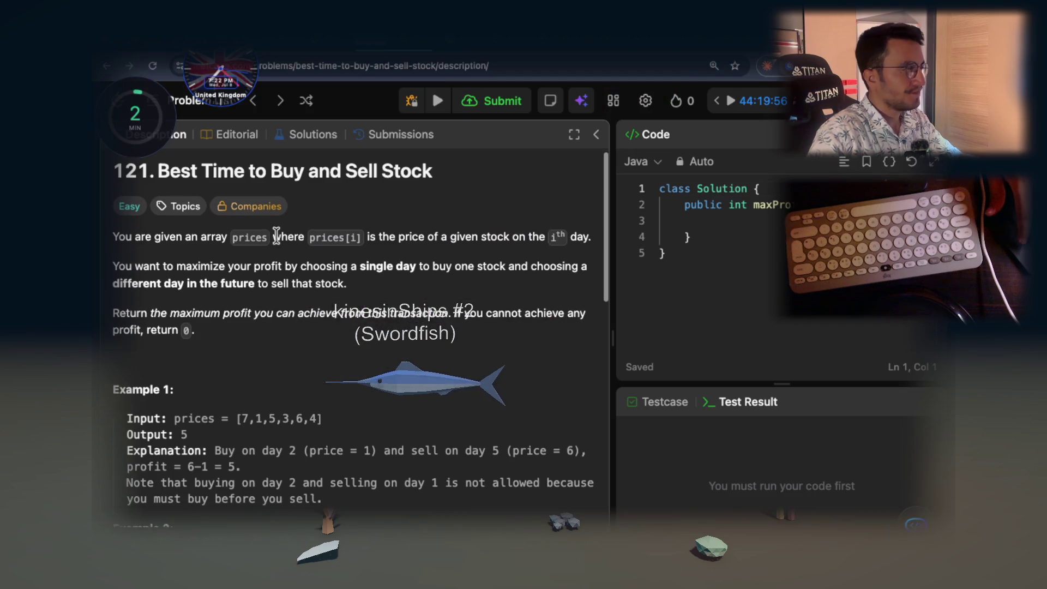
pyautogui.moveTo(169, 245); pyautogui.dragTo(227, 245)
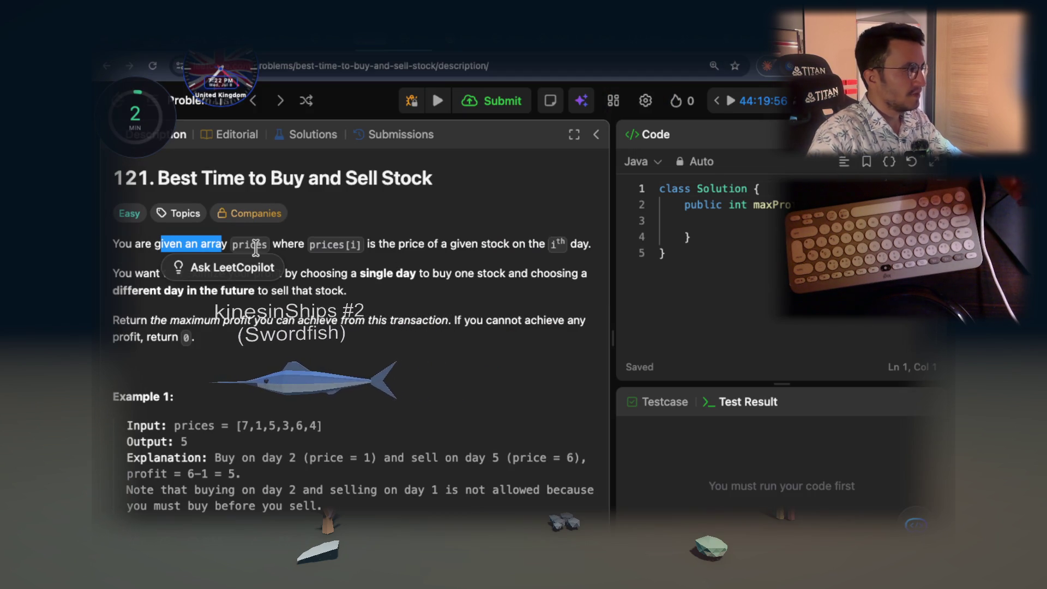
pyautogui.moveTo(382, 239); pyautogui.dragTo(454, 238)
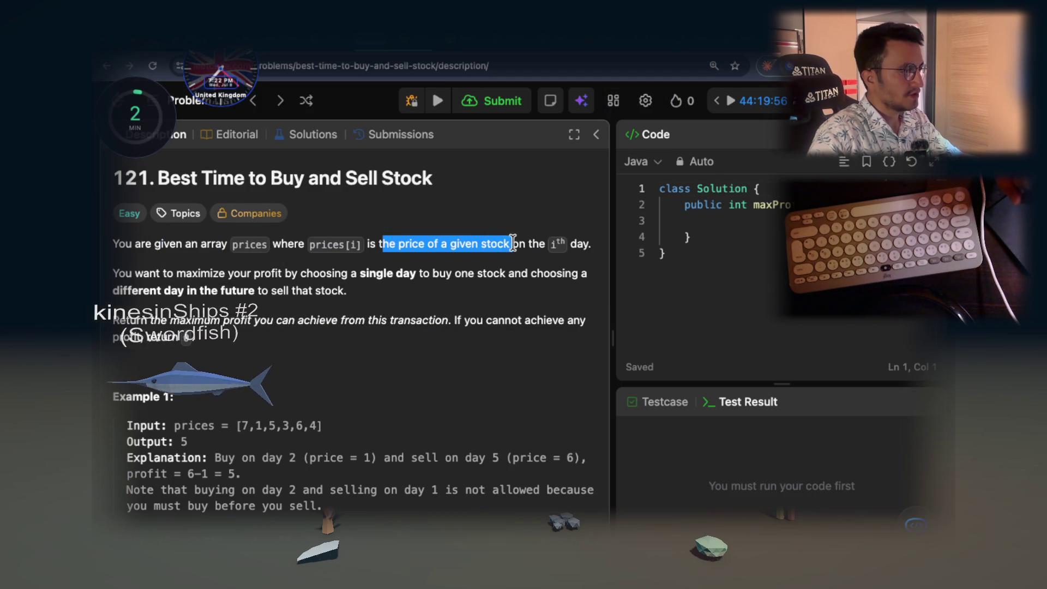
pyautogui.click(539, 254)
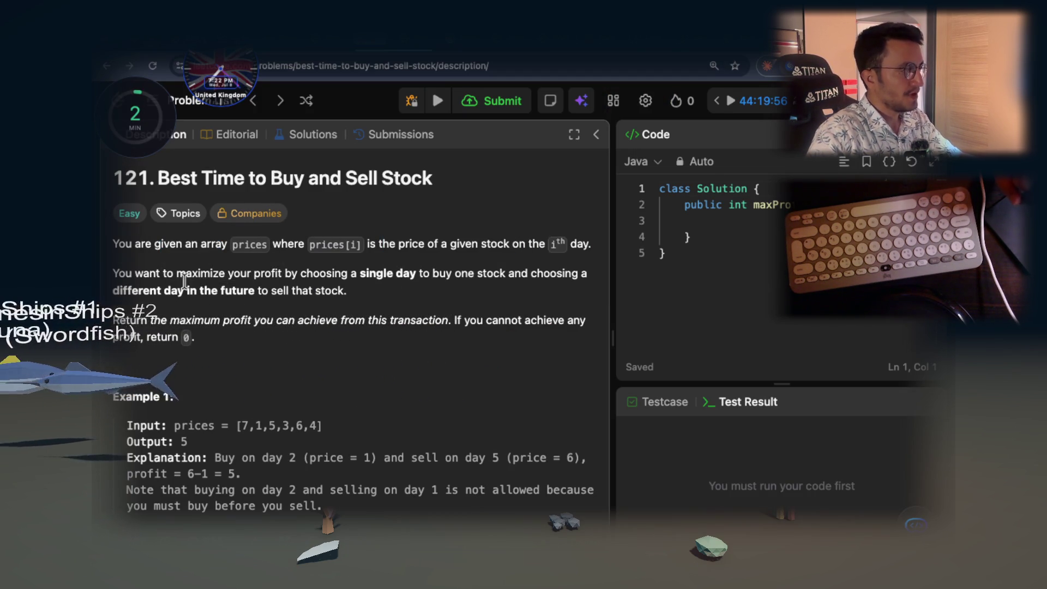
pyautogui.moveTo(177, 274); pyautogui.dragTo(396, 266)
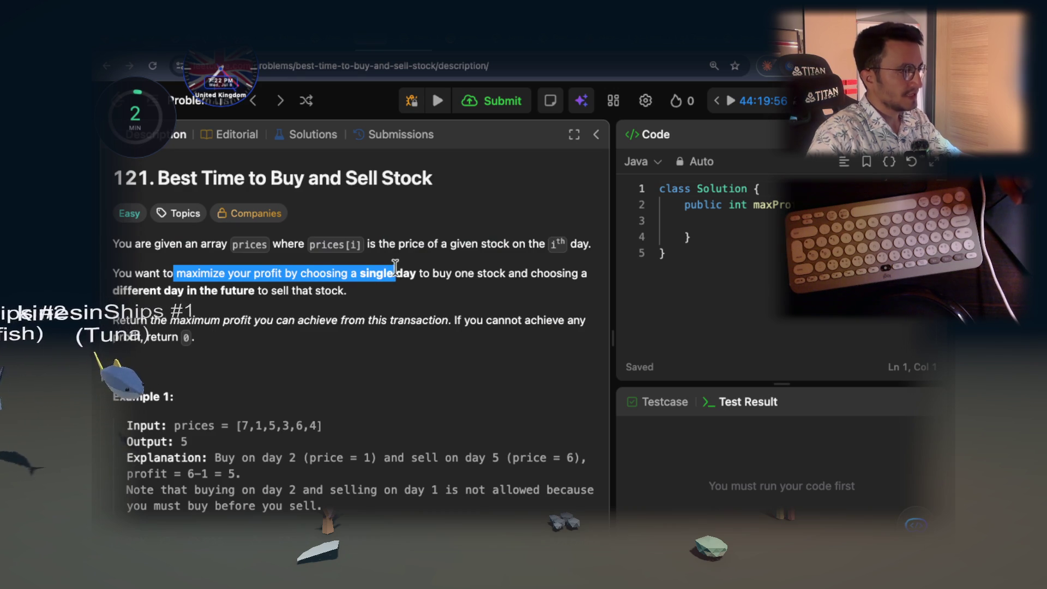
pyautogui.click(451, 267)
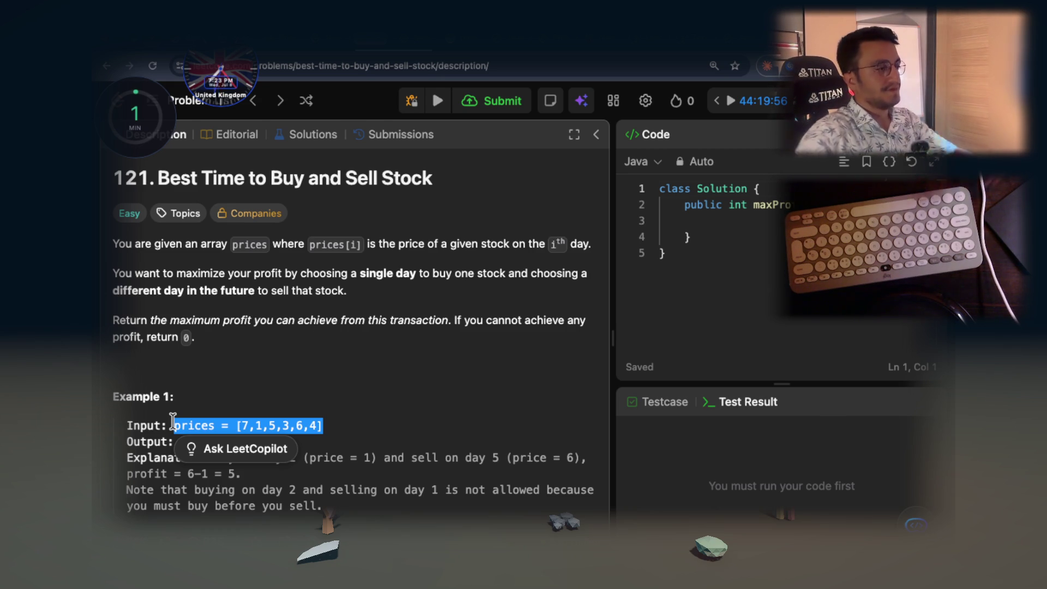
pyautogui.click(429, 380)
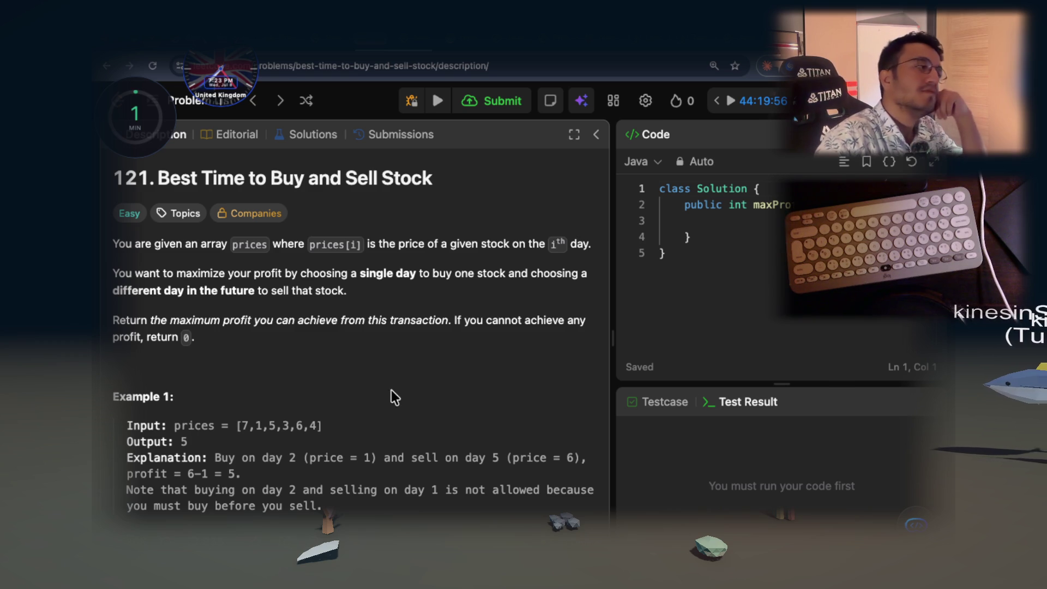
pyautogui.moveTo(177, 274); pyautogui.dragTo(505, 273)
pyautogui.moveTo(283, 290); pyautogui.dragTo(337, 291)
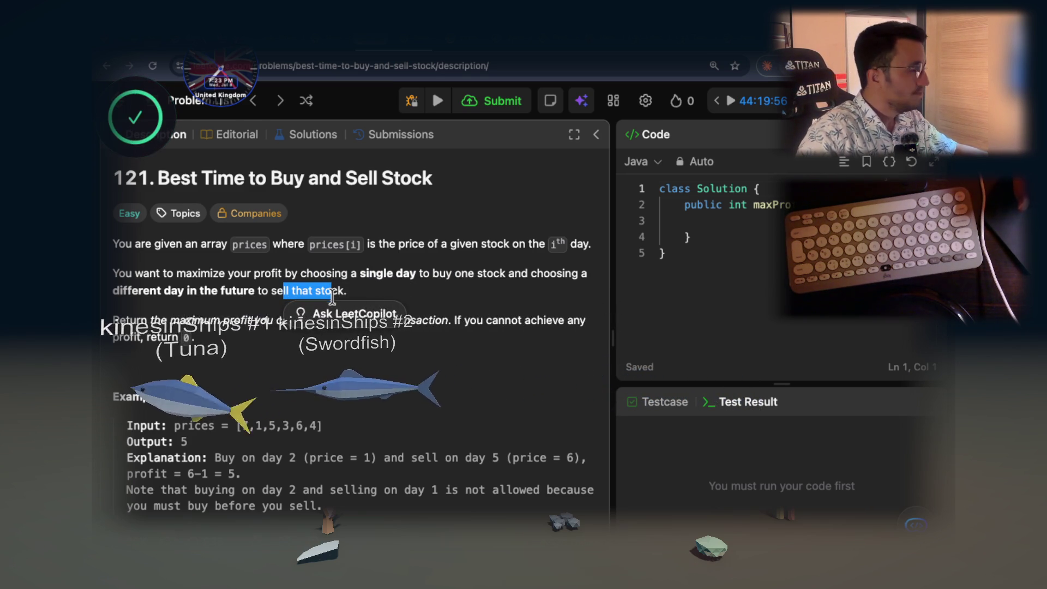
pyautogui.click(442, 303)
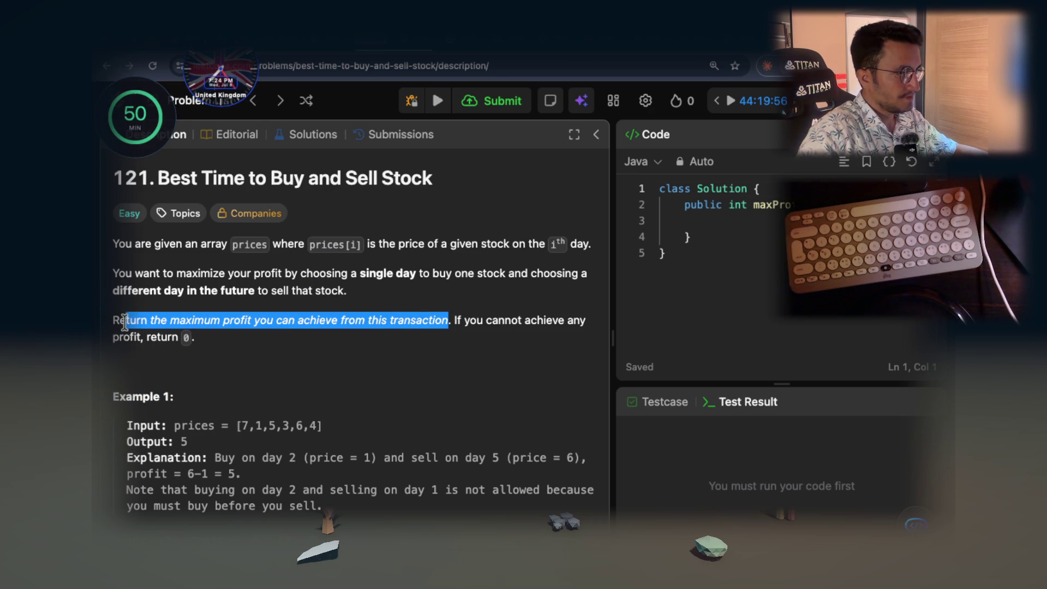
pyautogui.click(291, 315)
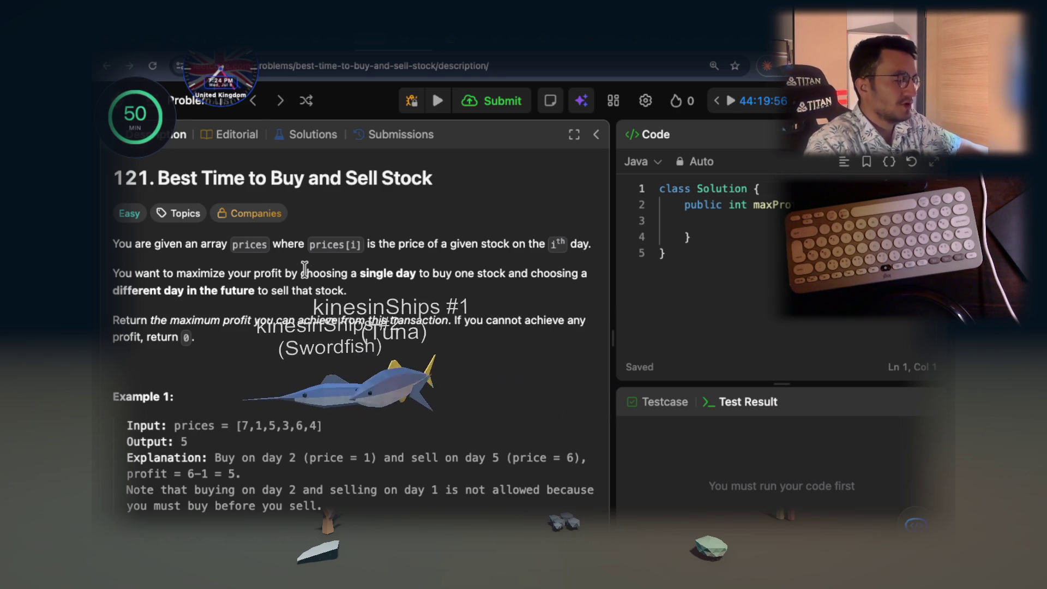
pyautogui.moveTo(242, 426); pyautogui.dragTo(317, 425)
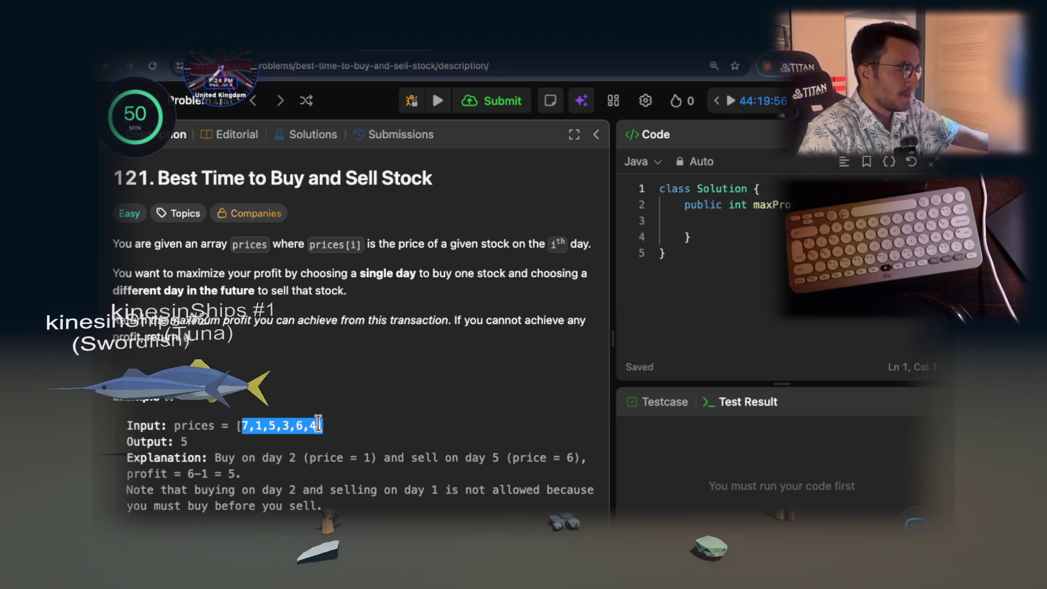
pyautogui.click(512, 378)
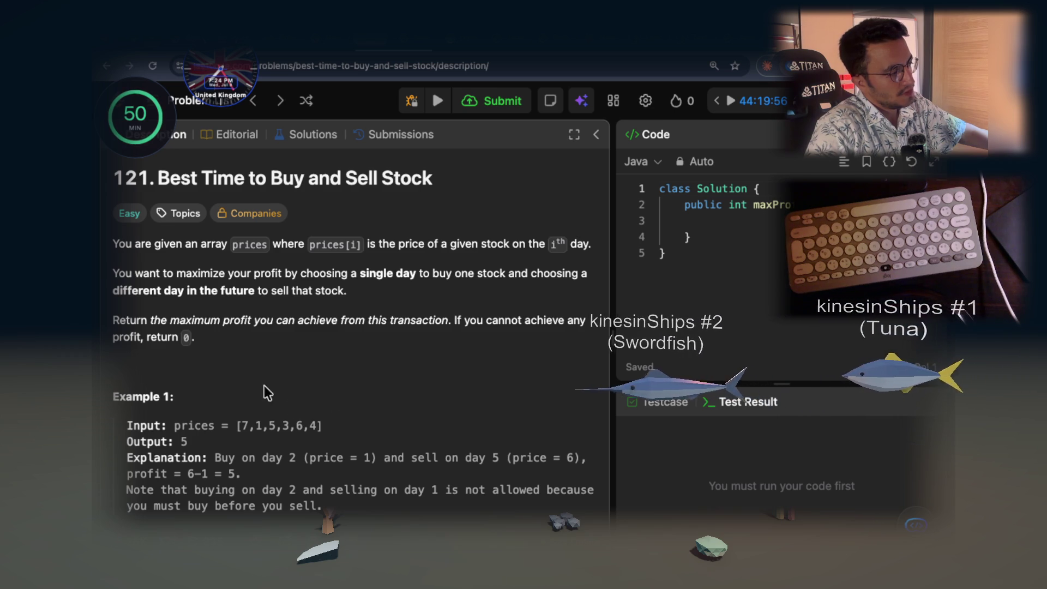
pyautogui.moveTo(256, 320); pyautogui.dragTo(326, 319)
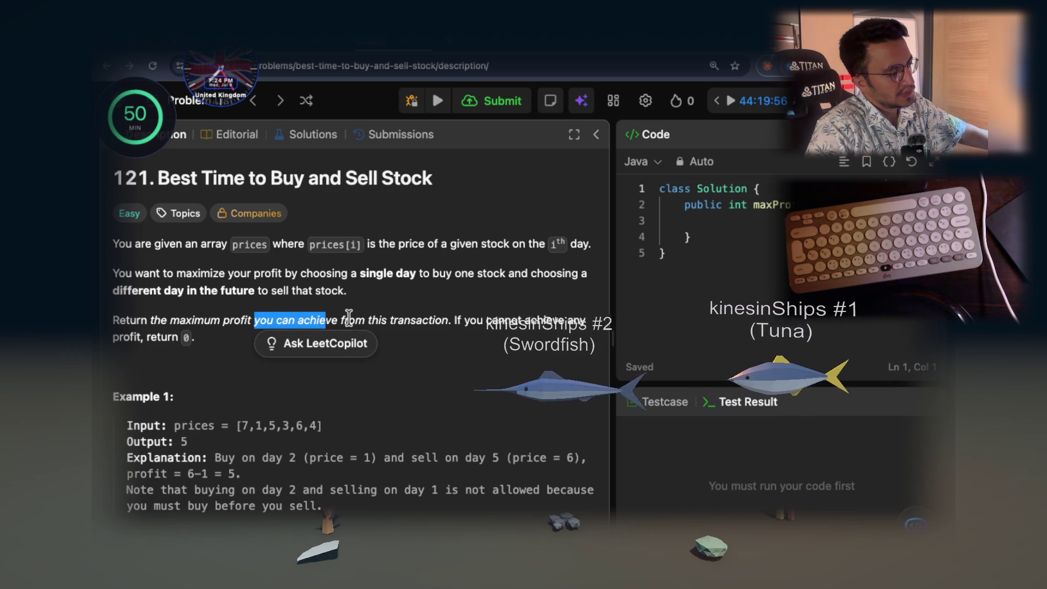
pyautogui.click(383, 318)
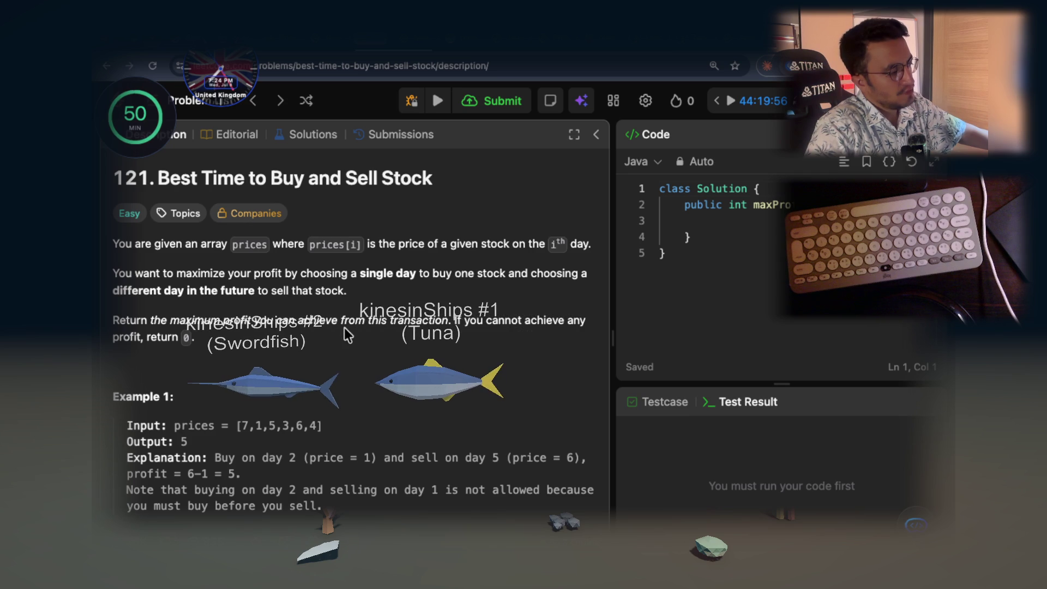
pyautogui.scroll(-1, 356, 331)
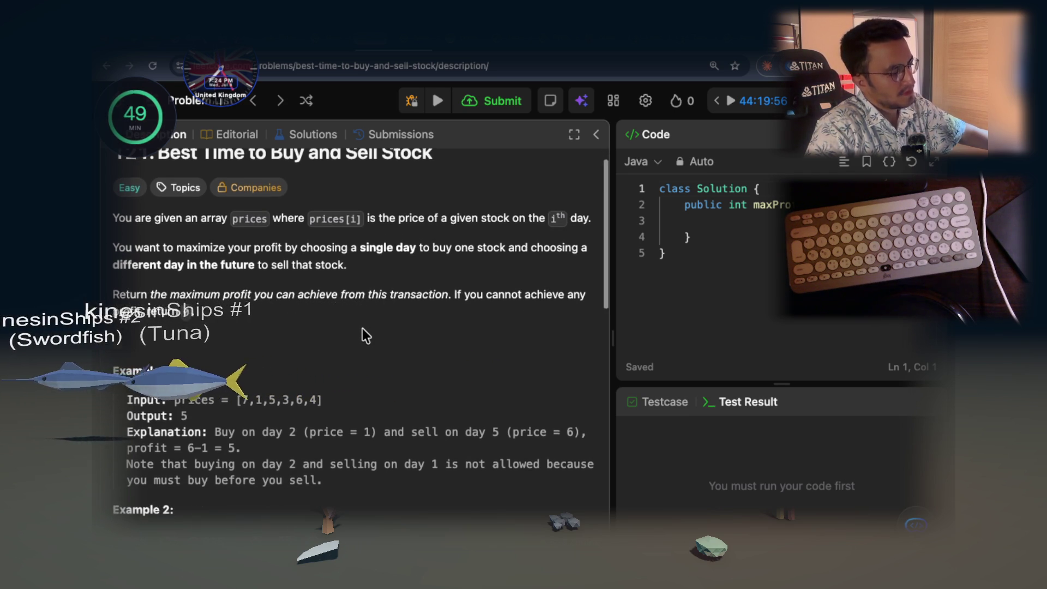
pyautogui.scroll(-3, 363, 330)
pyautogui.scroll(-3, 363, 329)
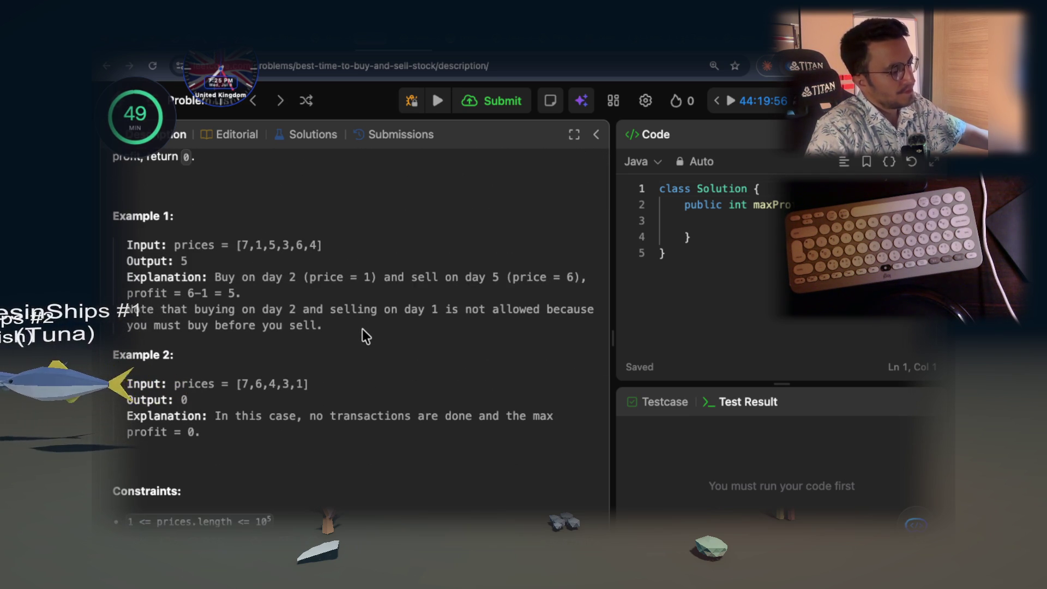
pyautogui.scroll(-5, 362, 330)
pyautogui.scroll(-1, 363, 328)
pyautogui.scroll(-1, 362, 331)
pyautogui.scroll(-3, 361, 330)
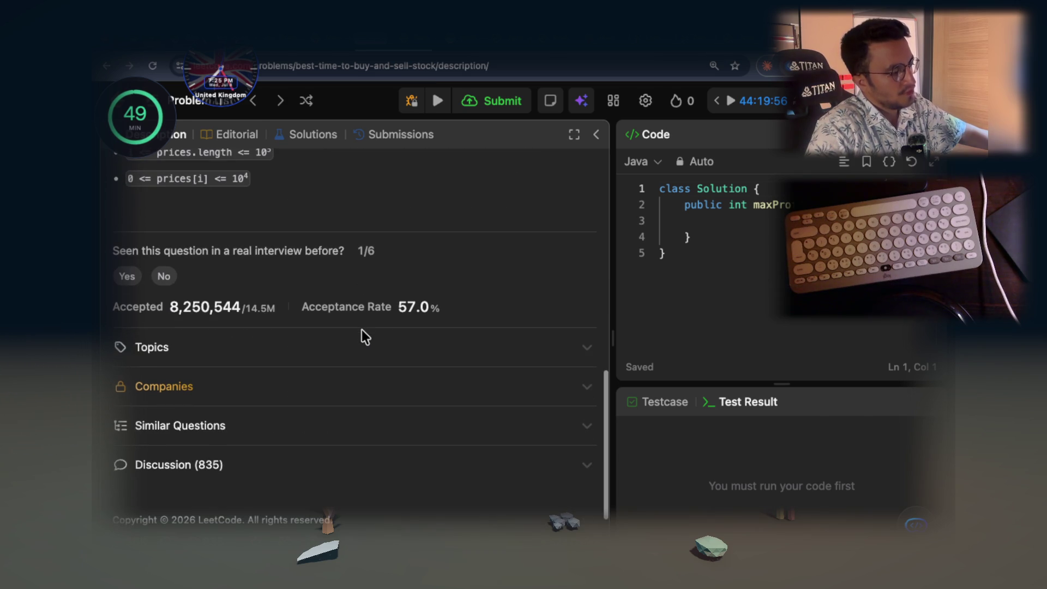
pyautogui.scroll(6, 362, 330)
pyautogui.scroll(5, 361, 336)
pyautogui.scroll(2, 362, 336)
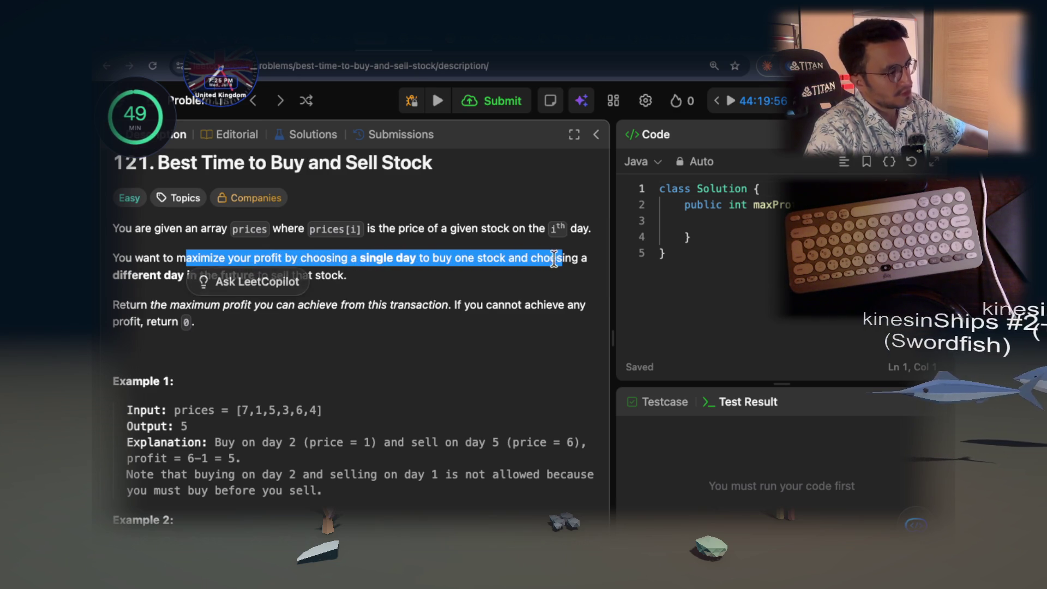
pyautogui.click(188, 276)
pyautogui.moveTo(189, 277); pyautogui.dragTo(413, 275)
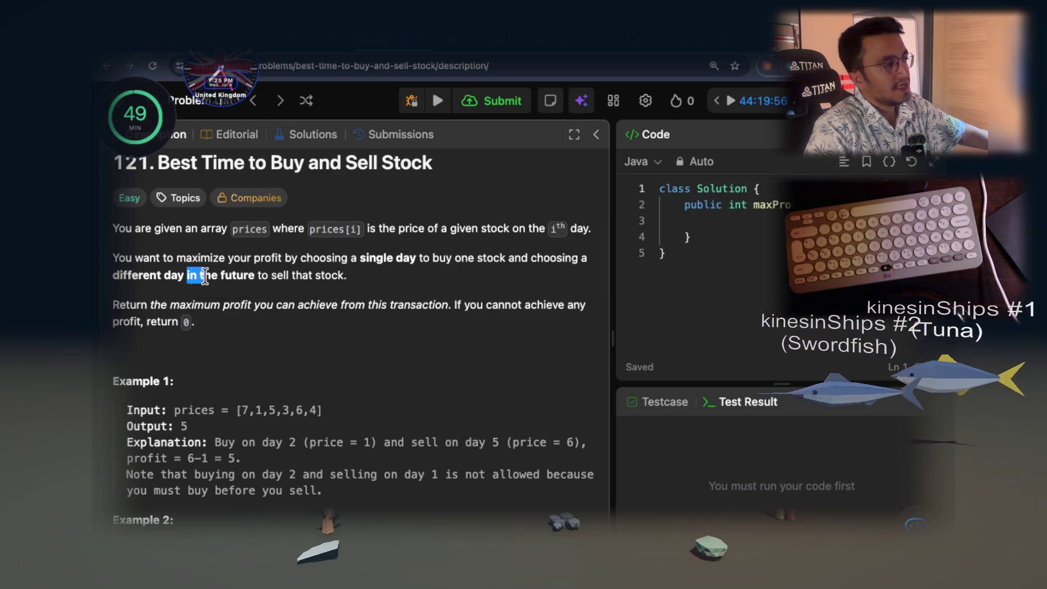
pyautogui.click(413, 276)
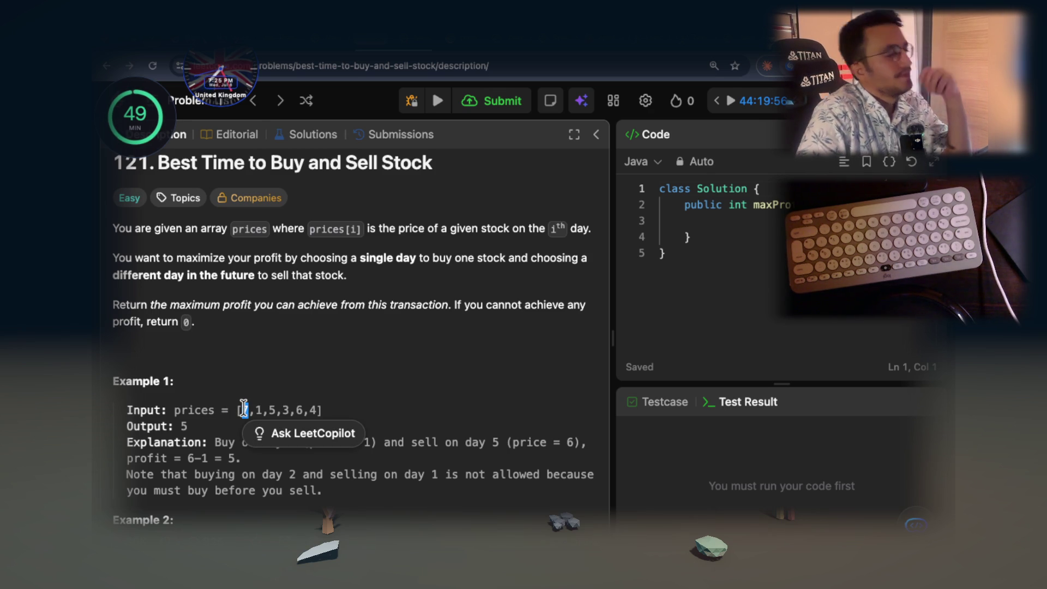
pyautogui.click(277, 381)
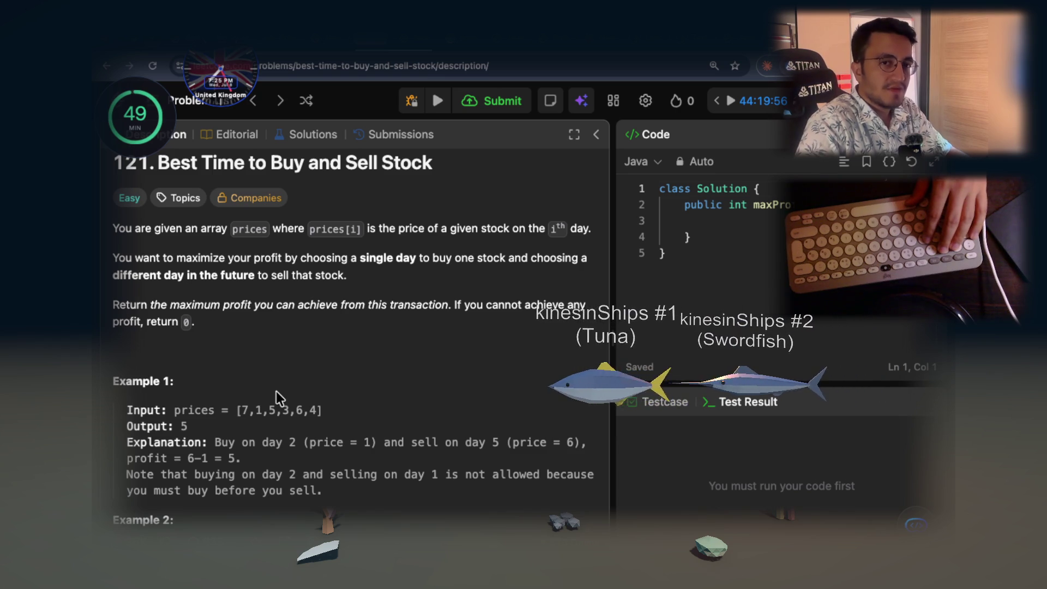
pyautogui.doubleClick(273, 410)
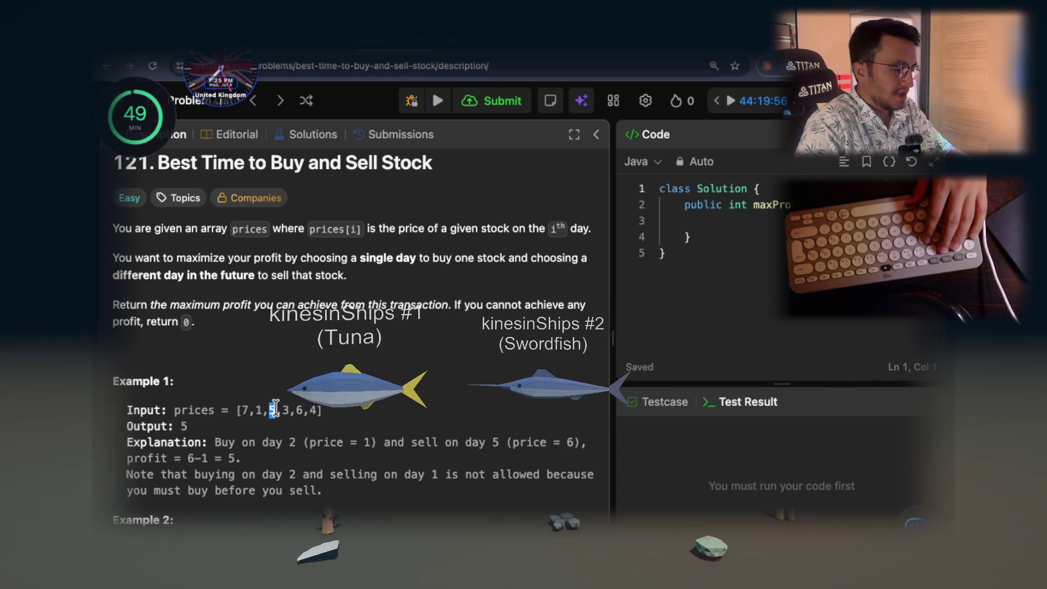
pyautogui.doubleClick(243, 410)
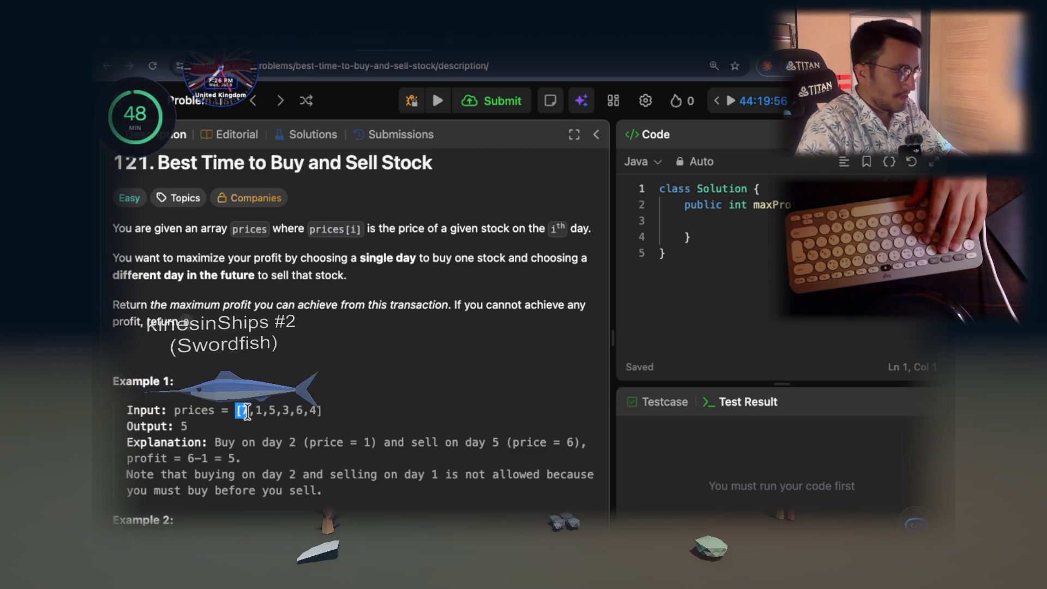
pyautogui.click(211, 425)
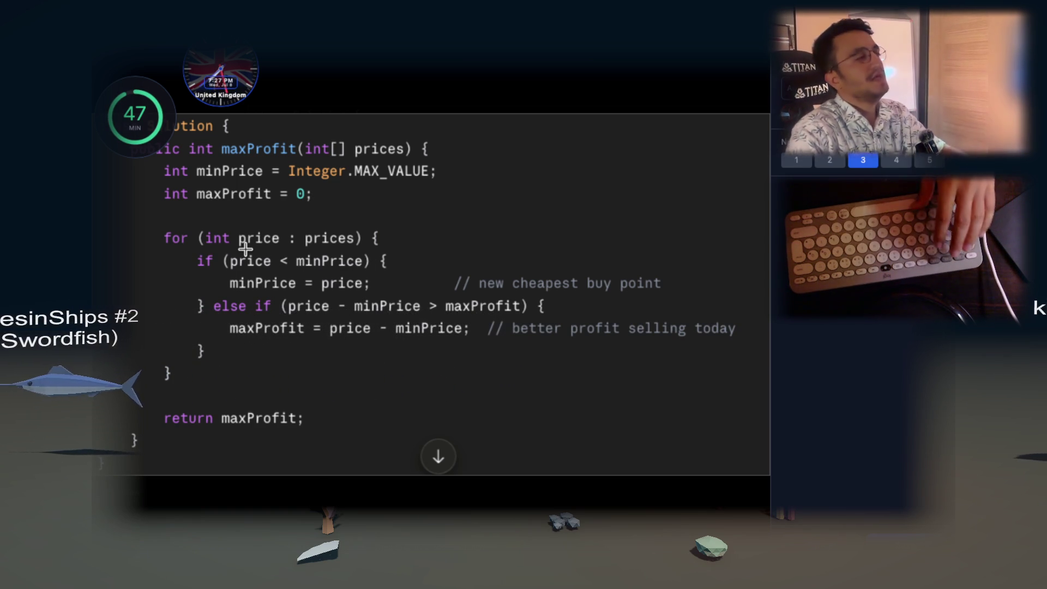
# Mark the if condition in the enlarged maxProfit code screenshot
pyautogui.moveTo(196, 251)
pyautogui.mouseDown()
pyautogui.moveTo(231, 265)
pyautogui.moveTo(409, 290)
pyautogui.mouseUp()
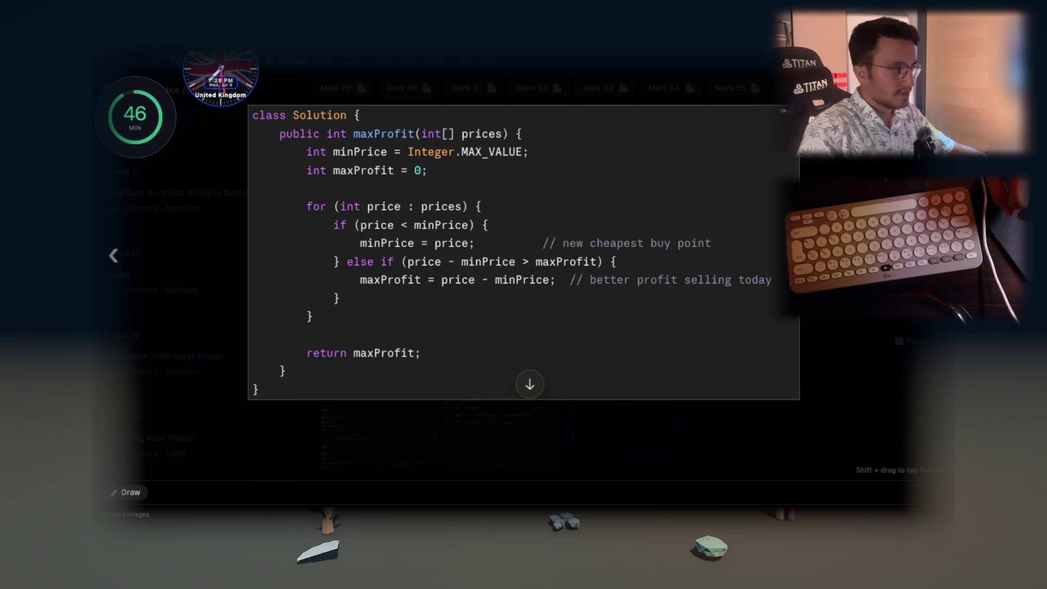
# Run Extract OCR text on the maxProfit screenshot over a rectangle covering the code
pyautogui.rightClick(478, 281)
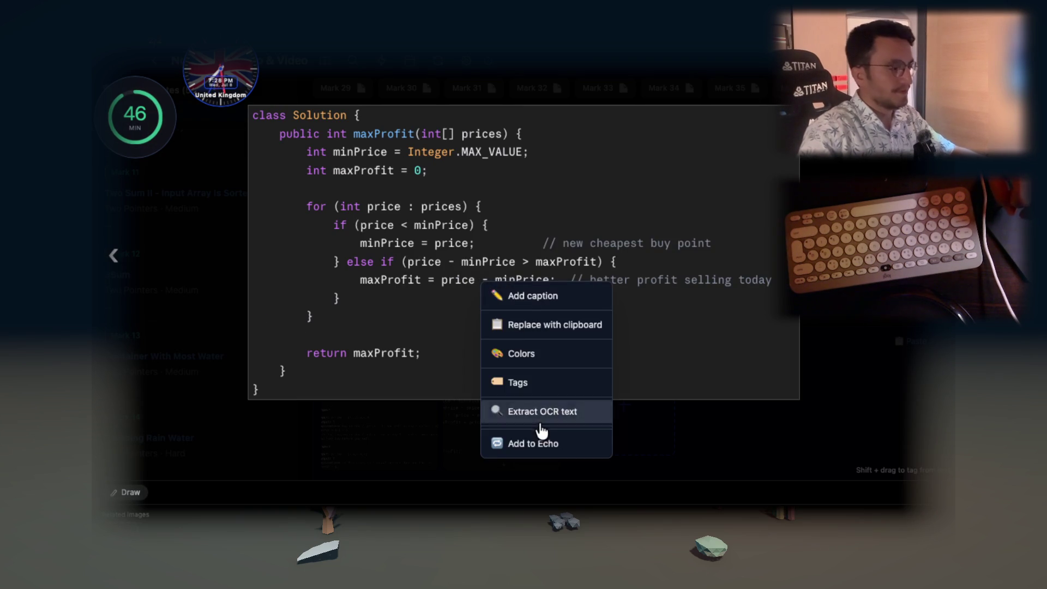
pyautogui.click(535, 419)
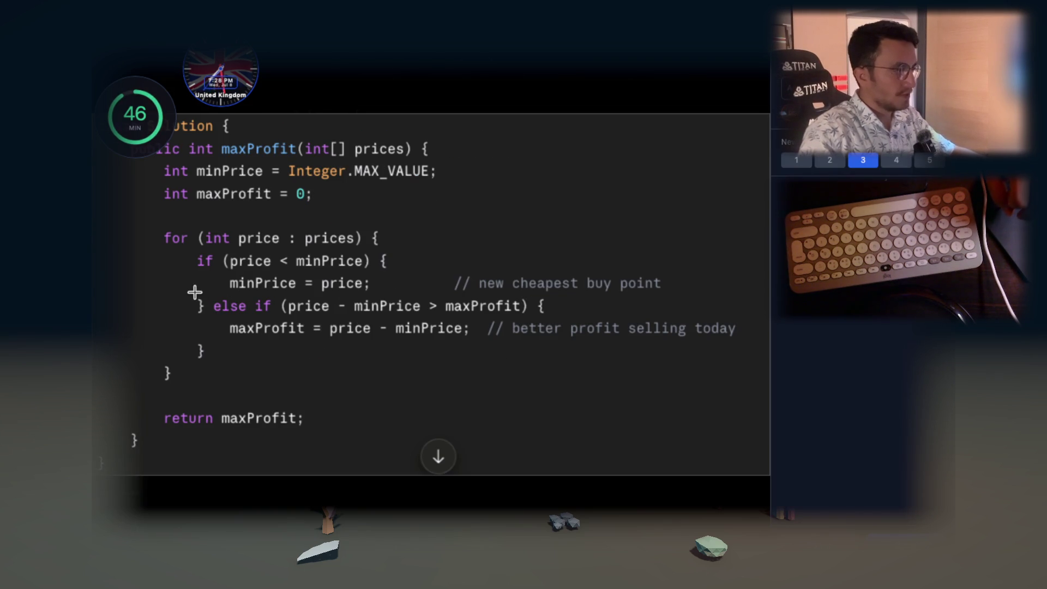
pyautogui.moveTo(187, 292); pyautogui.dragTo(749, 361)
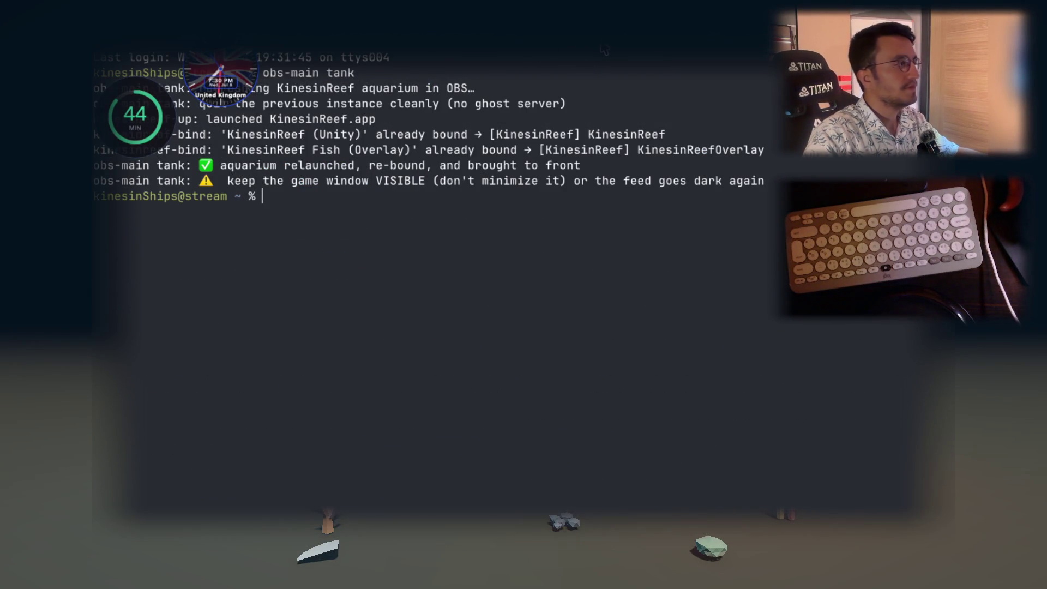
pyautogui.write('obs-main tank')
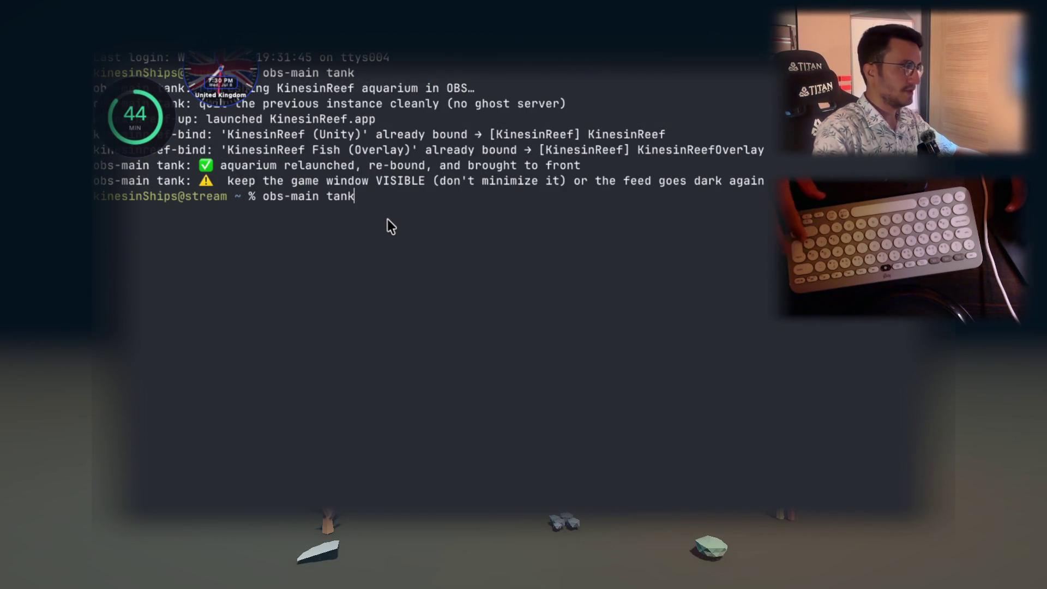
# Run the obs-main tank refresh command and move to the Claude Code message input
pyautogui.press('Return')
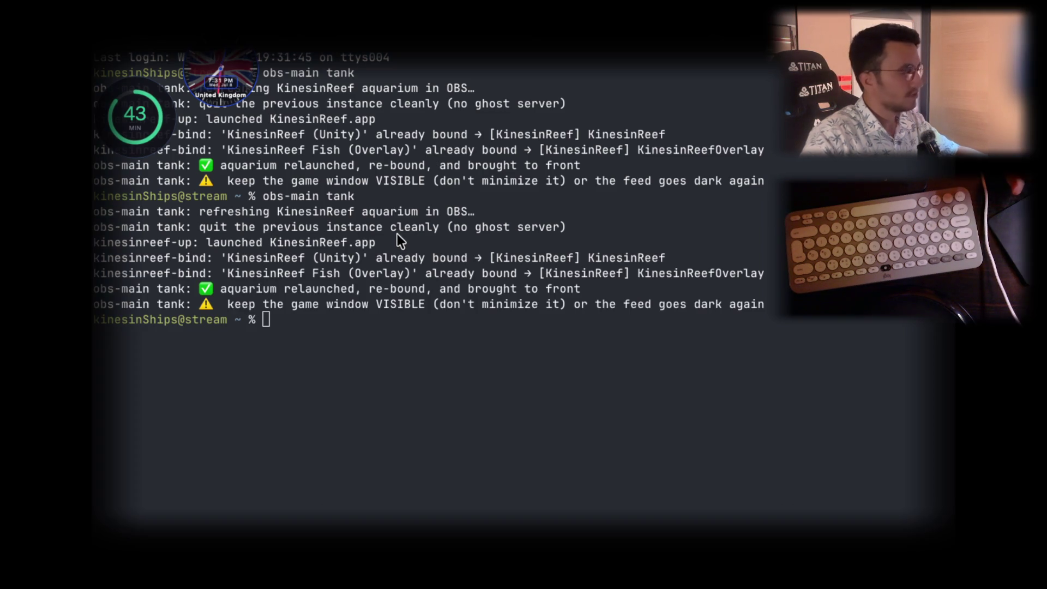
pyautogui.press('super+Tab')
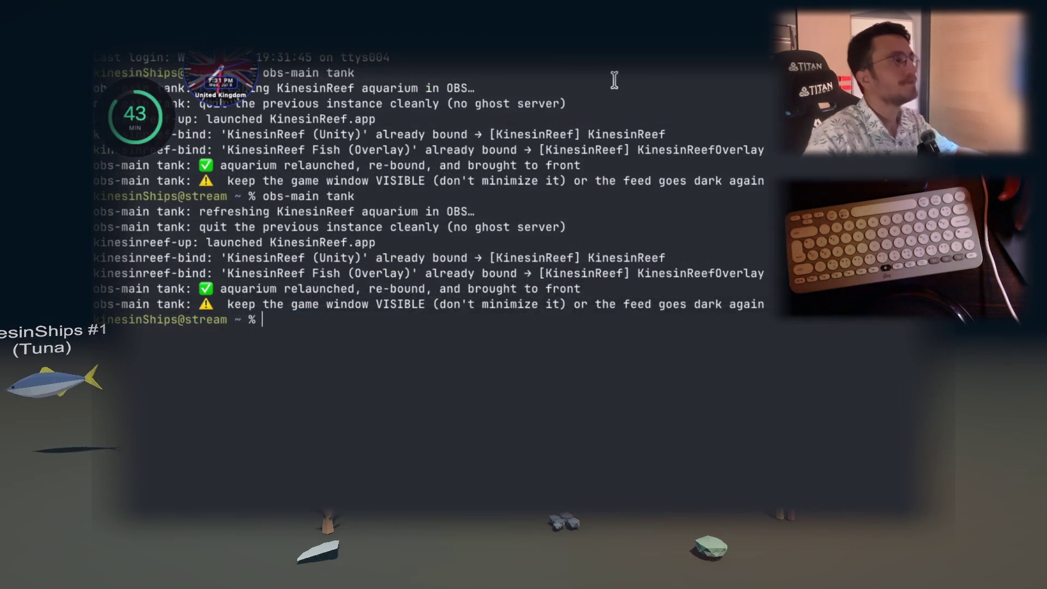
pyautogui.click(382, 264)
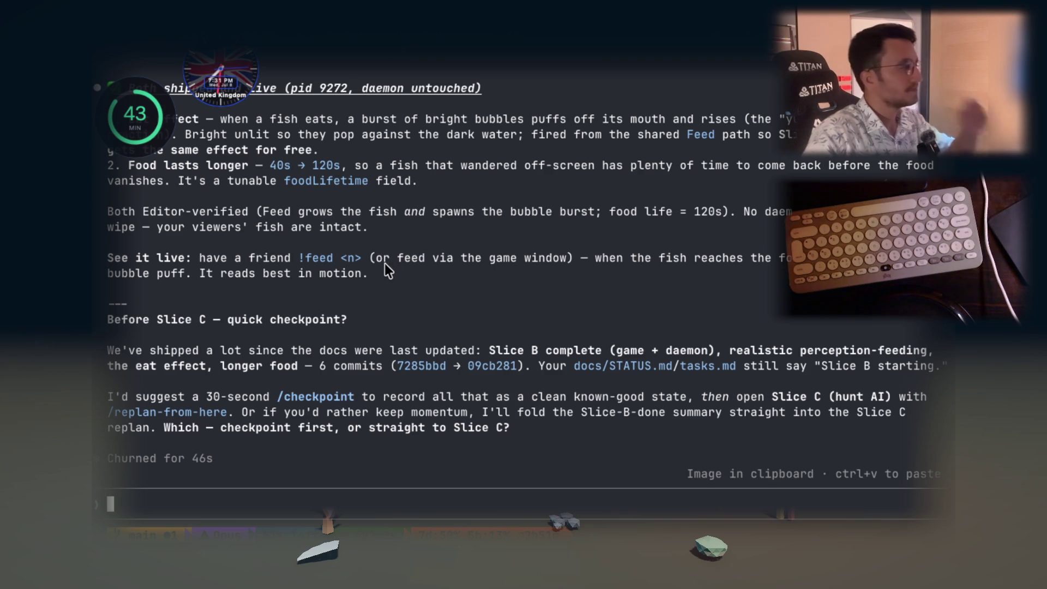
# Copy phrases from the checkpoint suggestion and send Claude Code the 'run checkpoint' request
pyautogui.moveTo(229, 322); pyautogui.dragTo(311, 321)
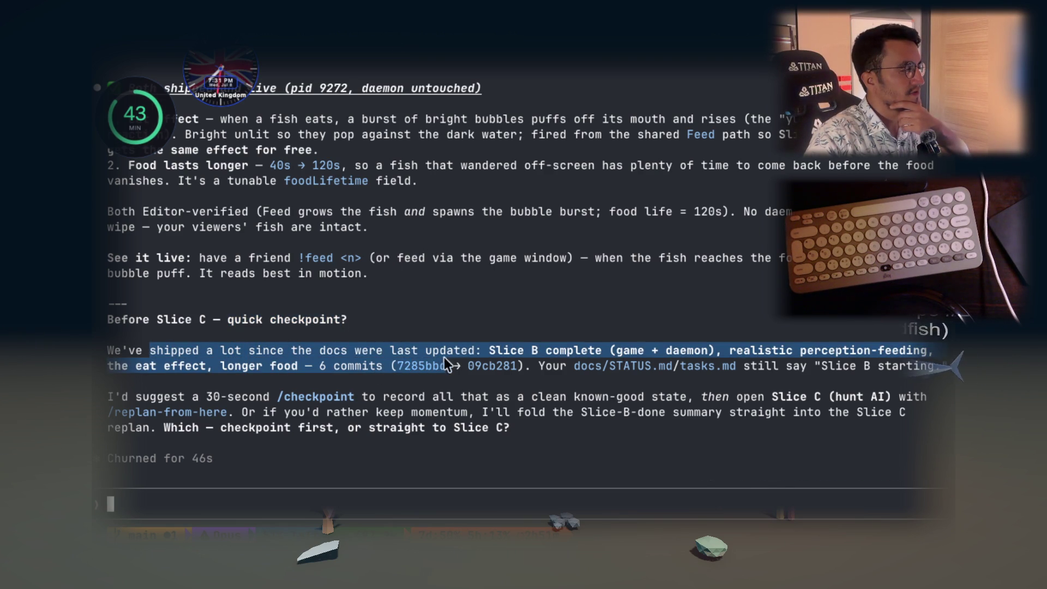
pyautogui.moveTo(245, 354); pyautogui.dragTo(580, 355)
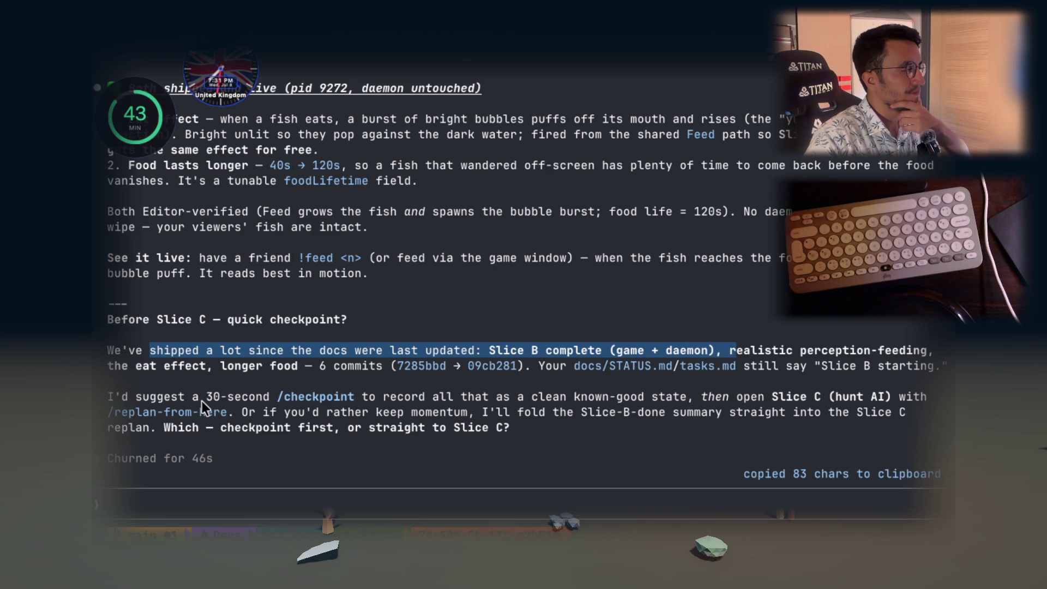
pyautogui.moveTo(204, 398); pyautogui.dragTo(319, 396)
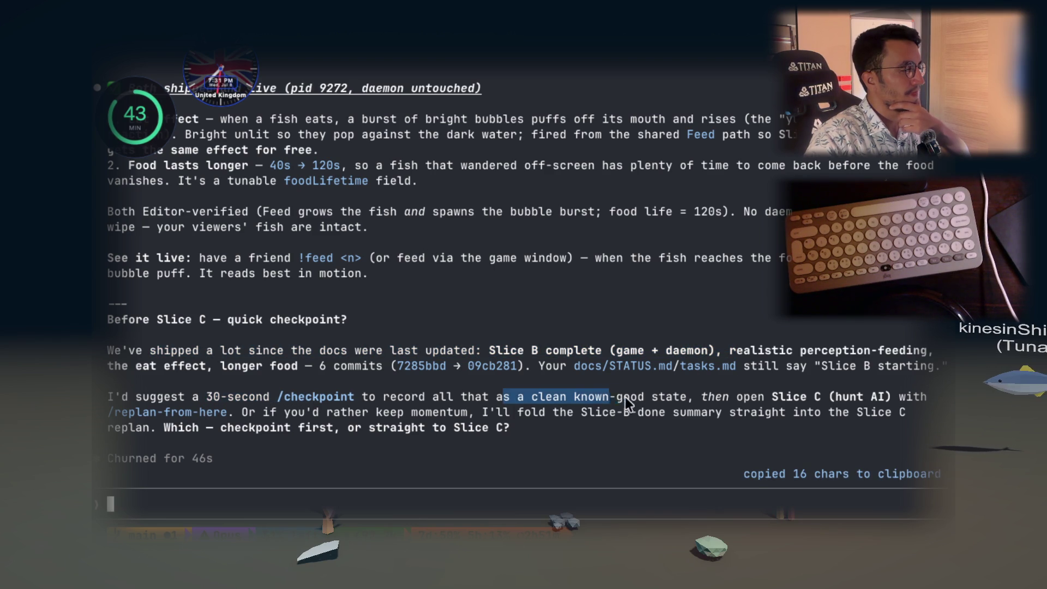
pyautogui.moveTo(625, 397); pyautogui.dragTo(802, 398)
pyautogui.click(688, 423)
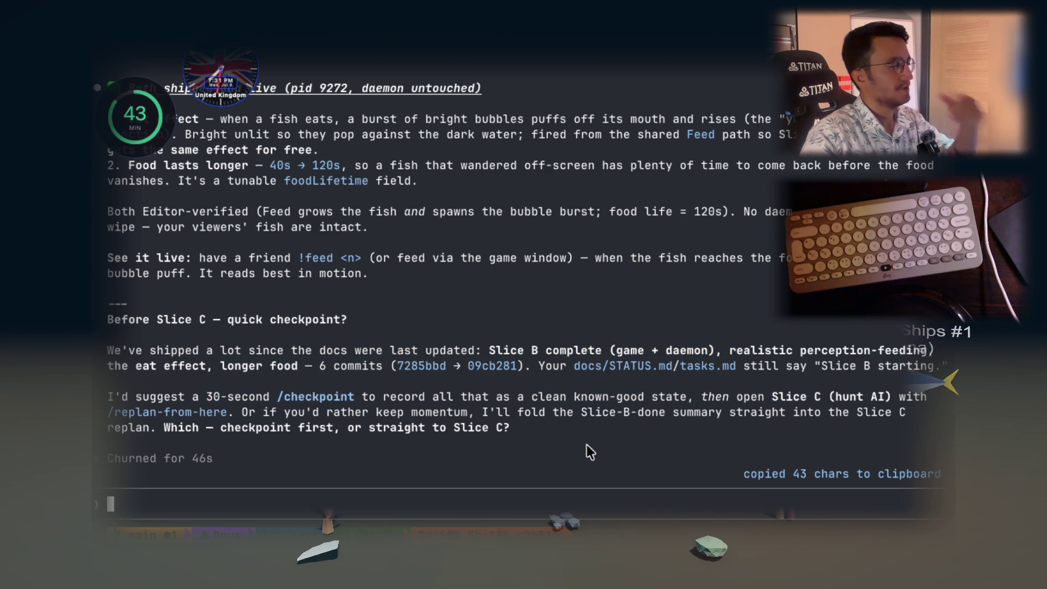
pyautogui.write('run check')
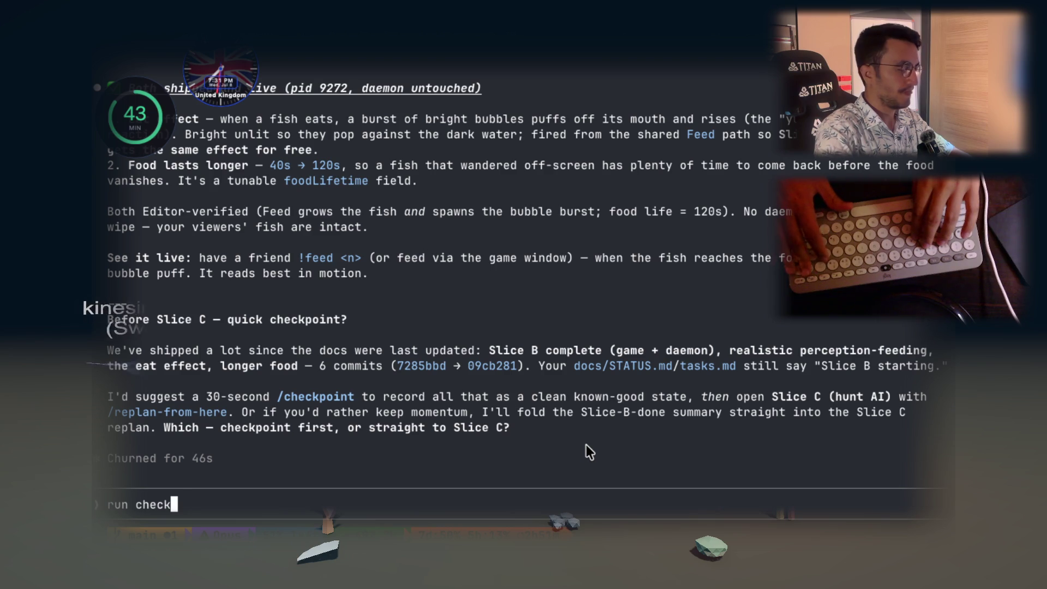
pyautogui.write('point')
pyautogui.press('Return')
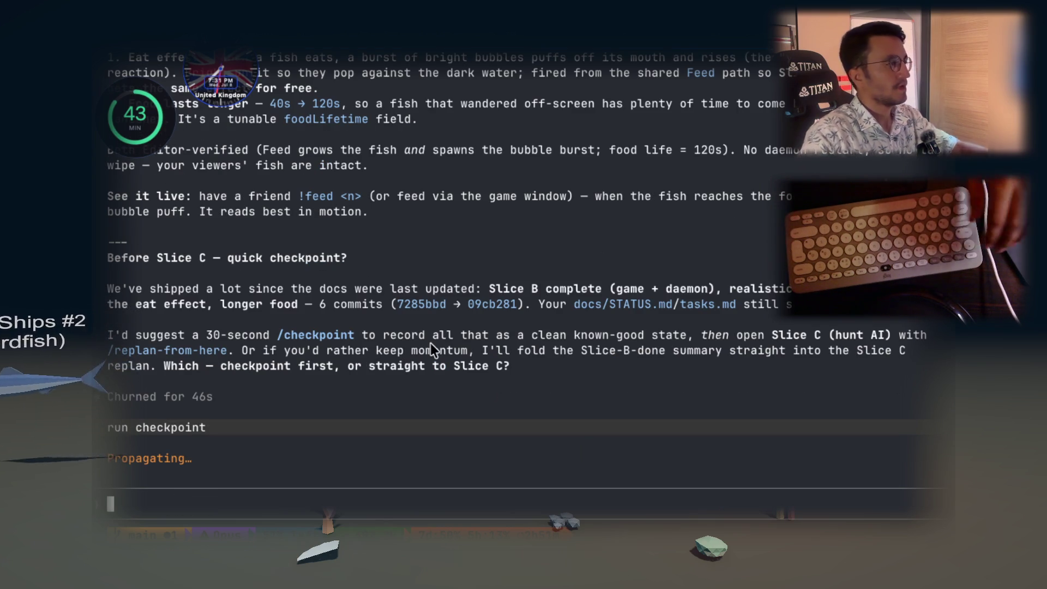
pyautogui.scroll(2, 431, 349)
pyautogui.scroll(3, 436, 343)
pyautogui.scroll(1, 436, 345)
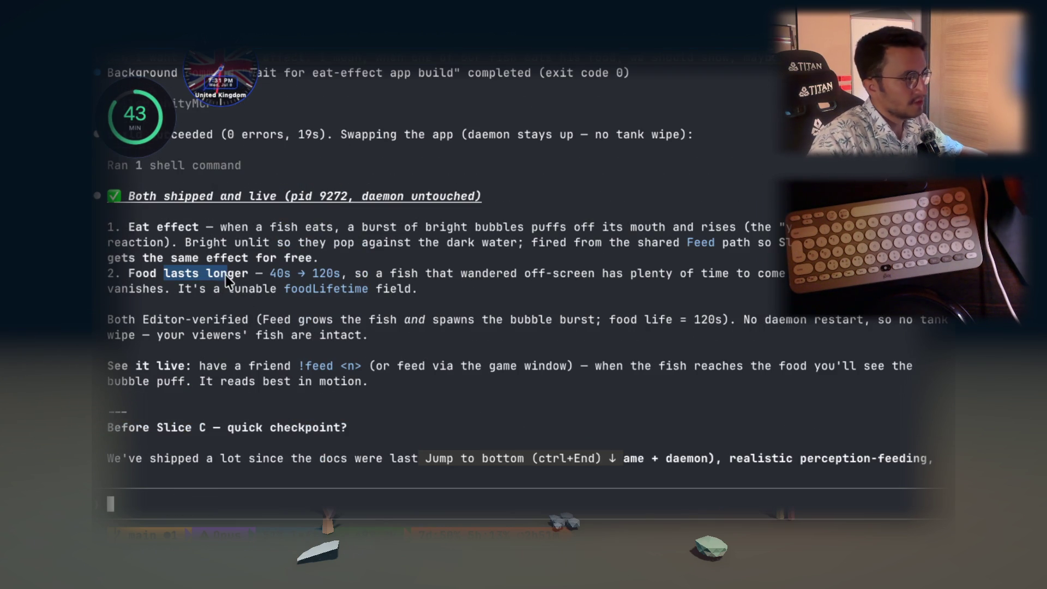
# Copy the bubble eat-effect and 120-second foodLifetime details from the shipped summary, then jump to the latest messages
pyautogui.moveTo(266, 272); pyautogui.dragTo(422, 278)
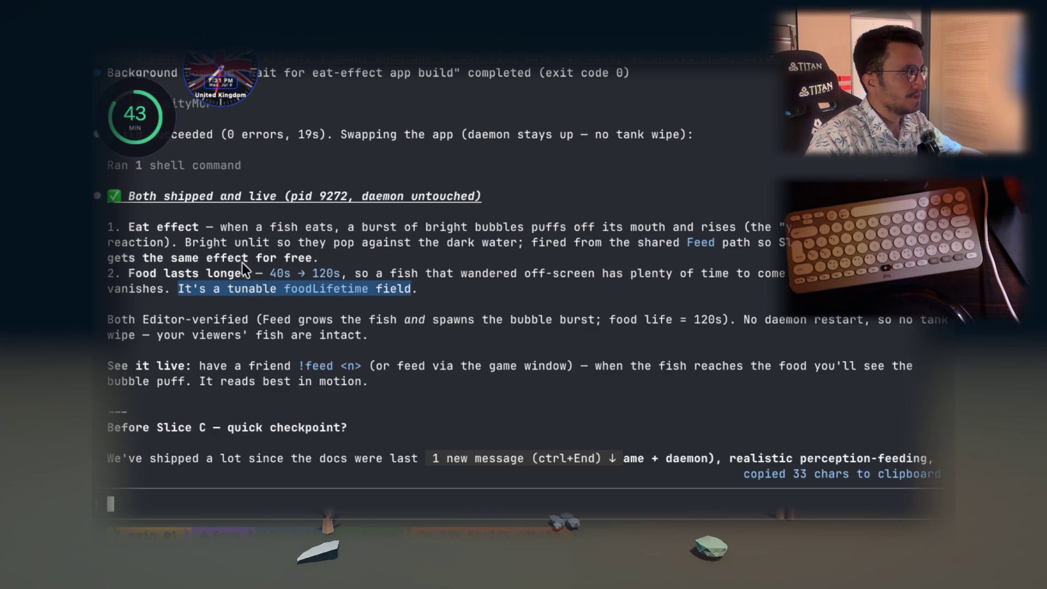
pyautogui.moveTo(224, 229); pyautogui.dragTo(349, 230)
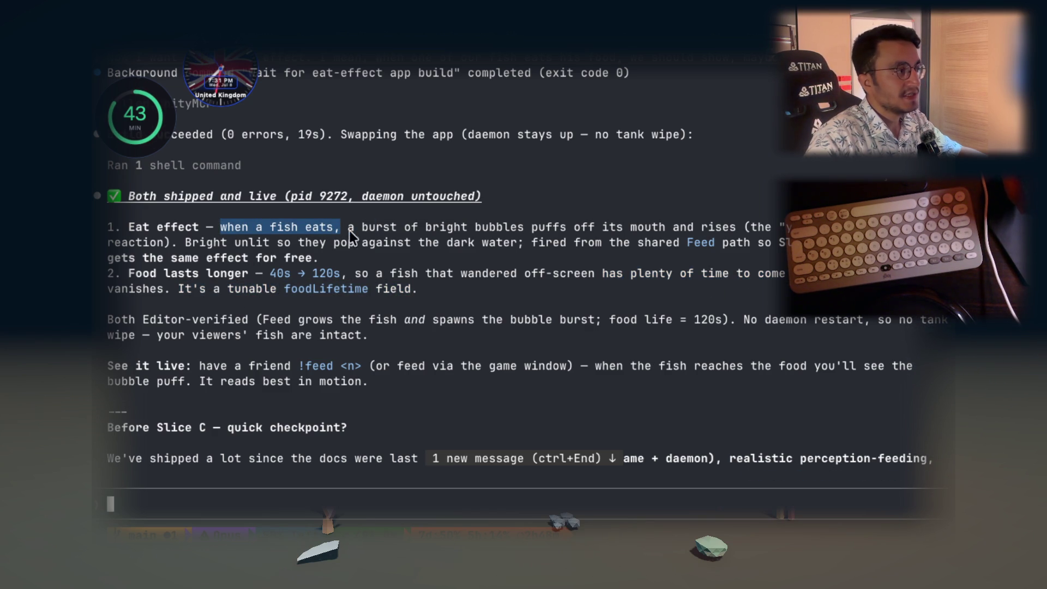
pyautogui.moveTo(498, 232); pyautogui.dragTo(578, 230)
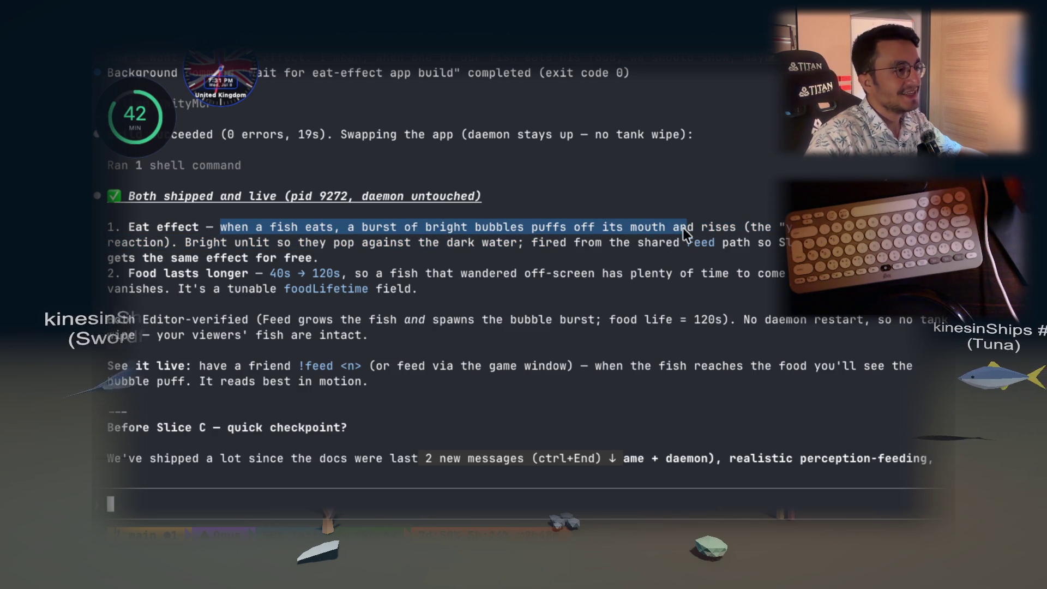
pyautogui.moveTo(683, 228); pyautogui.dragTo(782, 232)
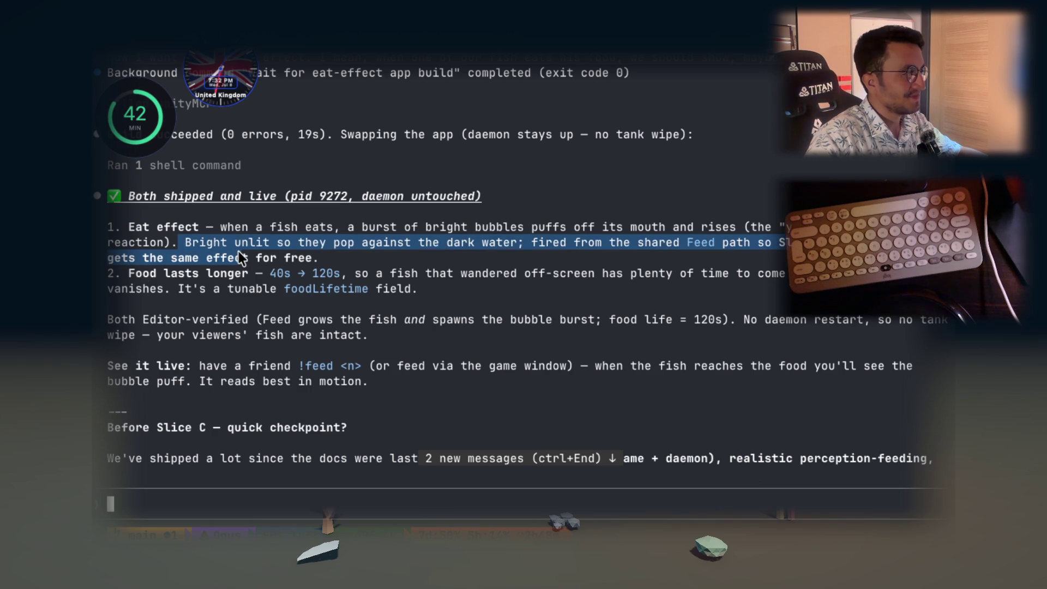
pyautogui.moveTo(181, 240); pyautogui.dragTo(410, 287)
pyautogui.hotkey('ctrl', 'End')
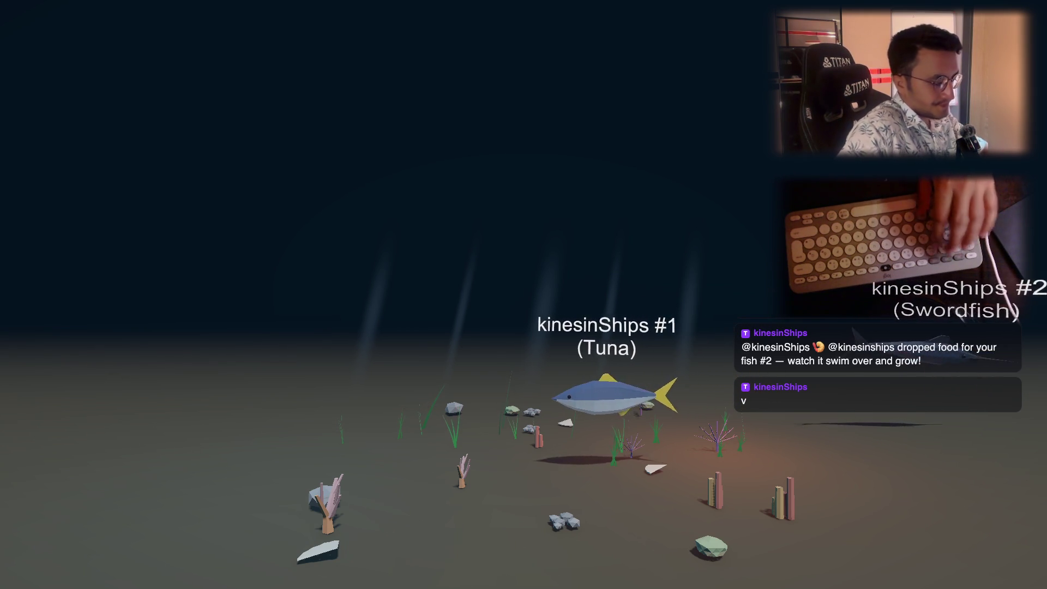
# Bring the Claude Code conversation to the front over the aquarium after feeding fish #2
pyautogui.hotkey('alt', 'Tab')
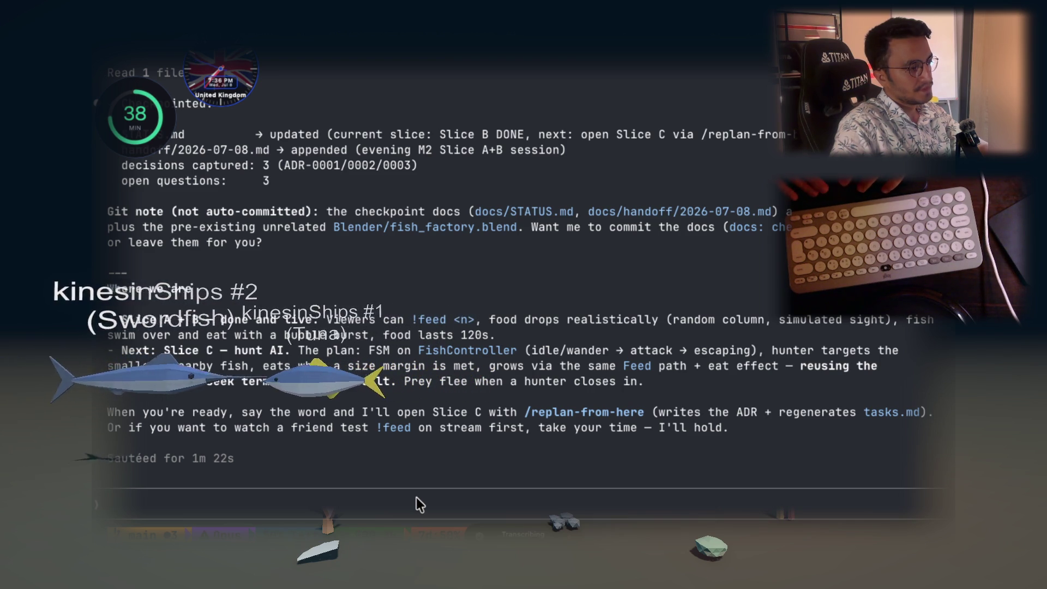
# Paste the prepared multi-line message about fish eating behaviour into the Claude Code prompt
pyautogui.hotkey('ctrl', 'v')
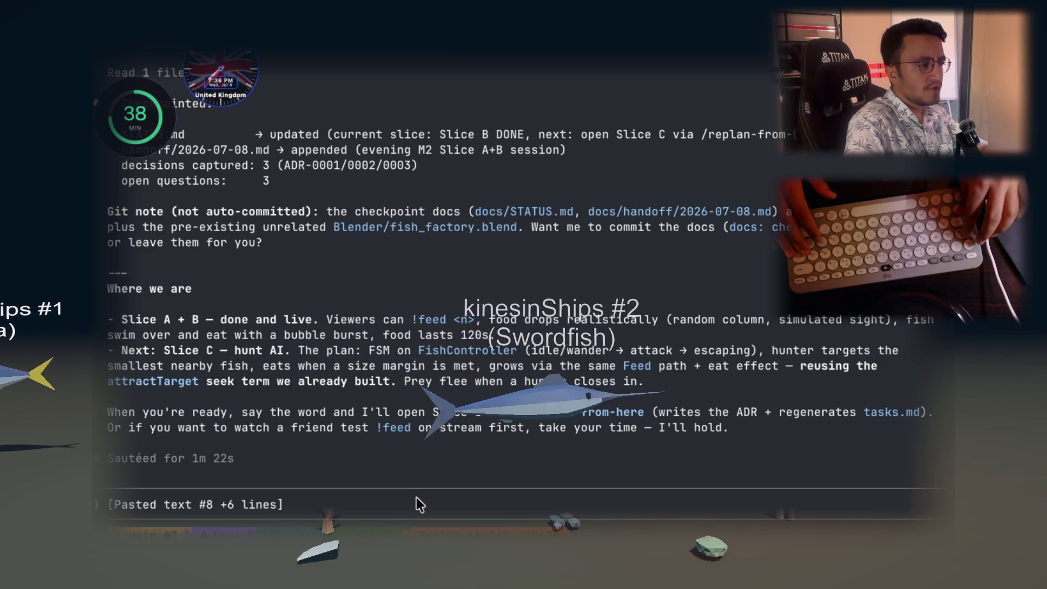
# Submit the fish food-seeking AI request and switch over to the maxProfit code screenshot
pyautogui.press('Return')
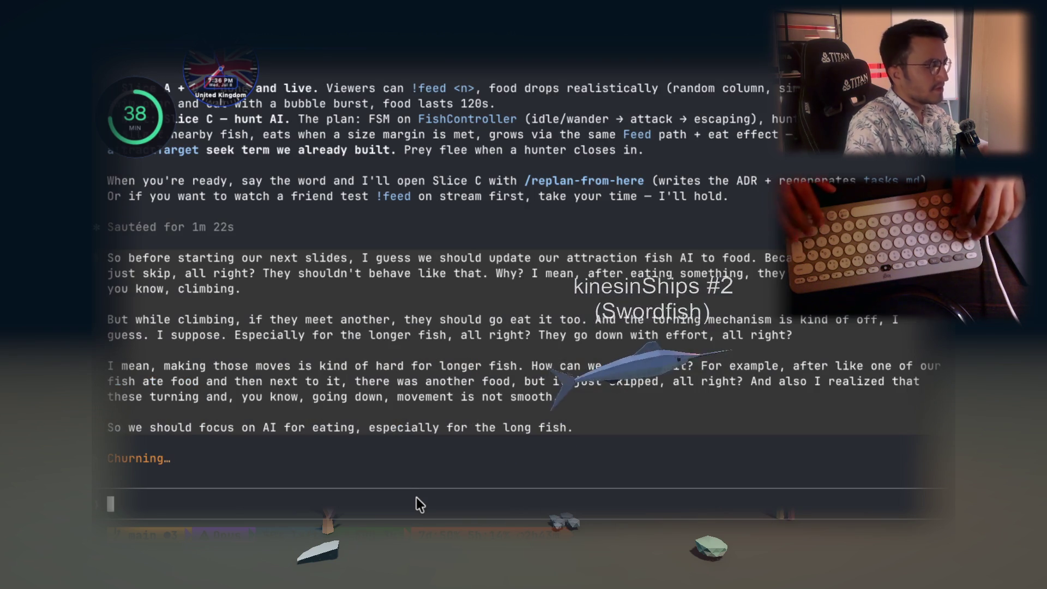
pyautogui.hotkey('alt', 'Tab')
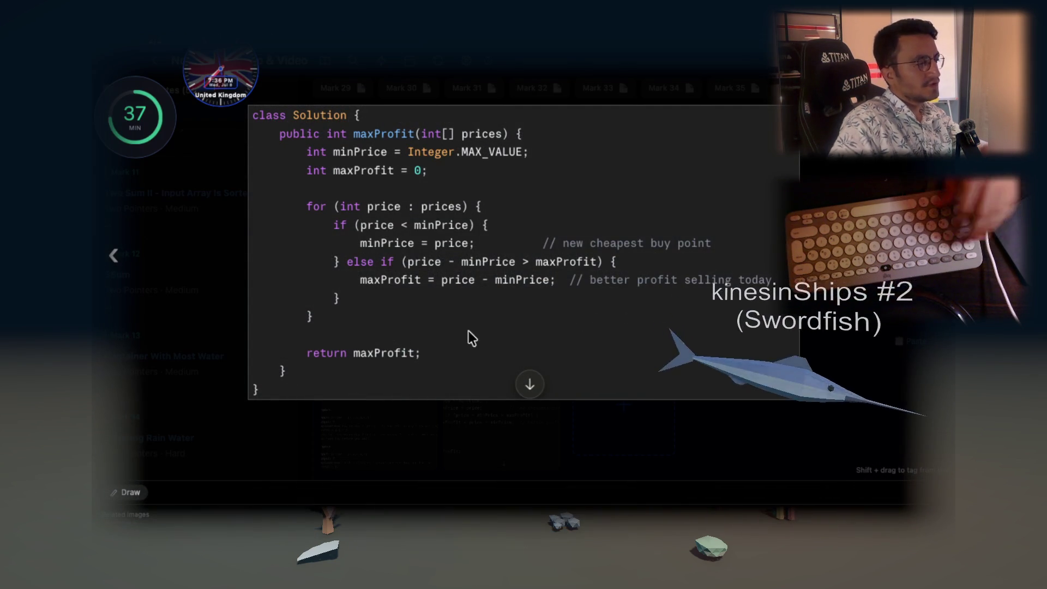
pyautogui.scroll(3, 429, 242)
pyautogui.scroll(3, 429, 242)
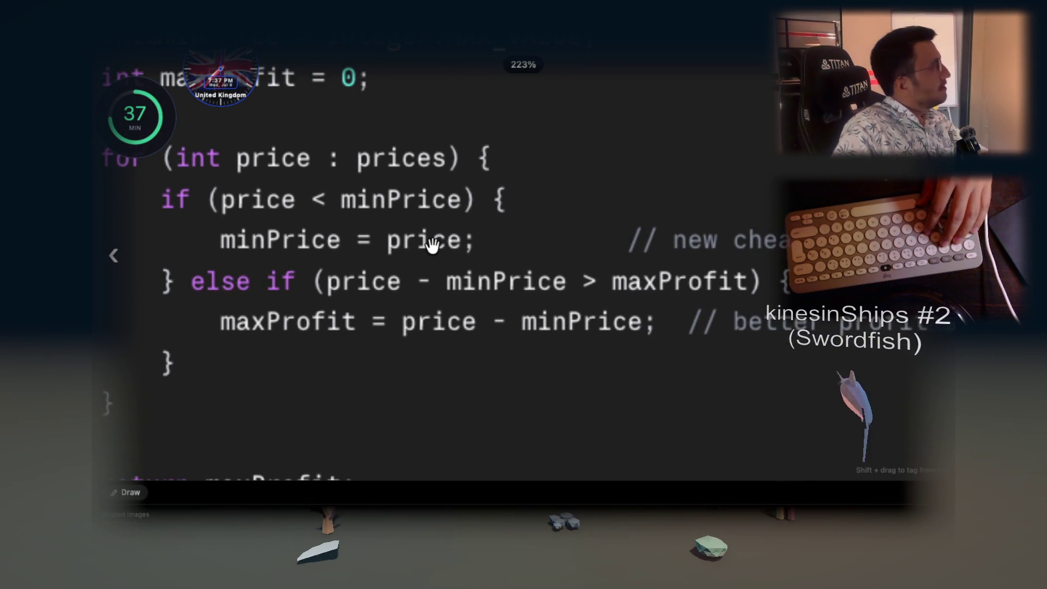
pyautogui.scroll(-2, 432, 244)
pyautogui.scroll(-2, 431, 244)
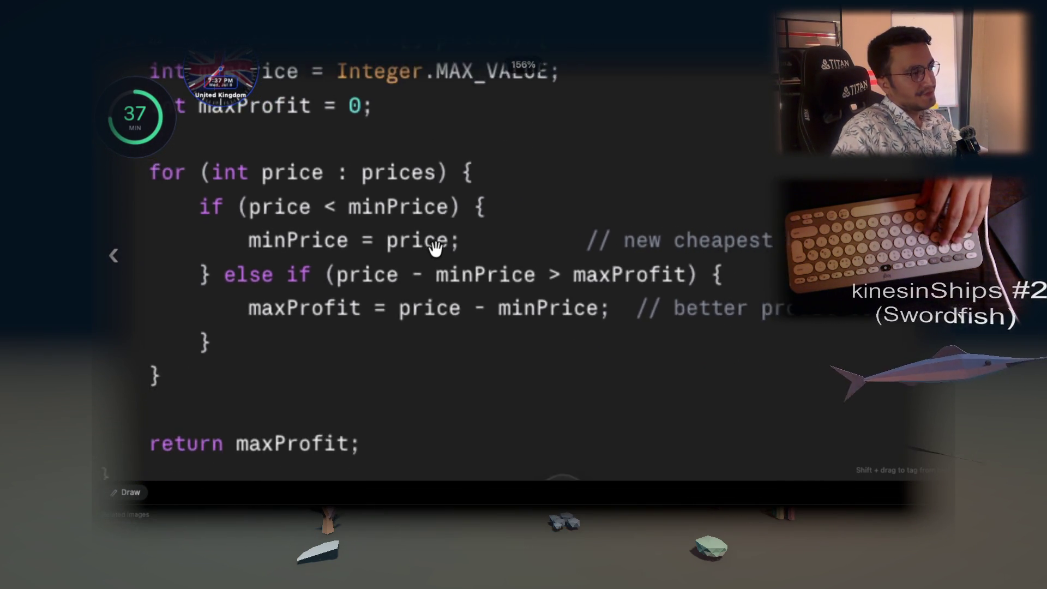
pyautogui.scroll(-1, 435, 248)
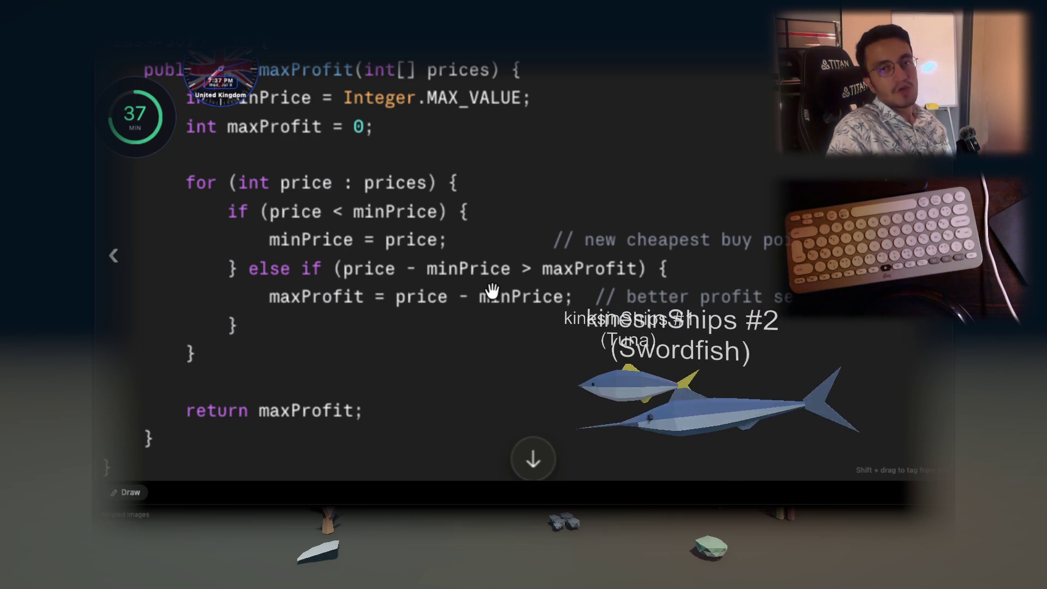
# Bring up the context actions for the Java maxProfit code screenshot
pyautogui.rightClick(493, 267)
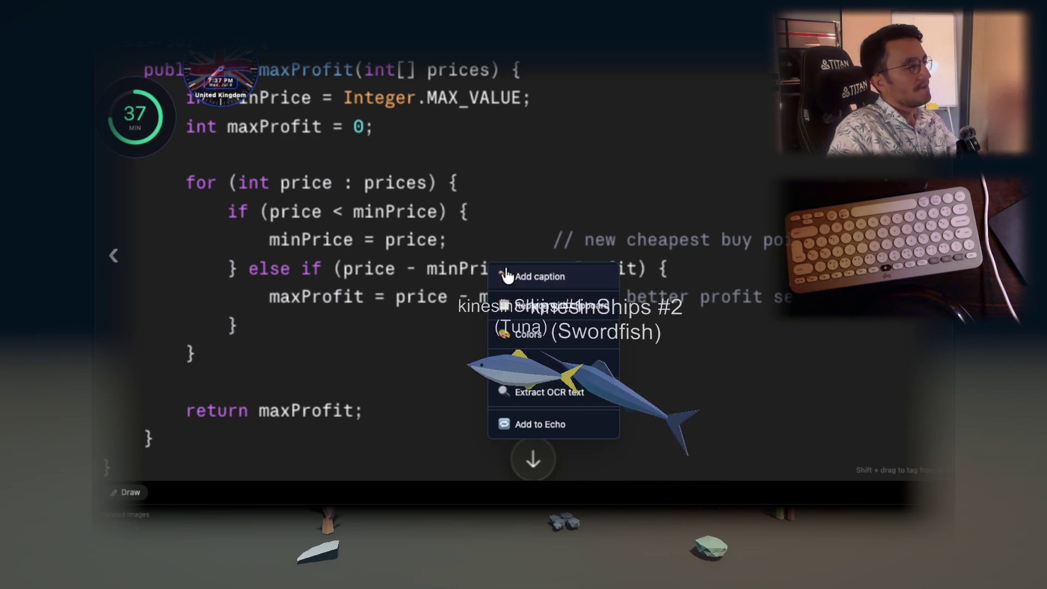
# Add the caption that two days are still selected, just in a slightly different way, and save it
pyautogui.click(507, 274)
pyautogui.write('Instead o')
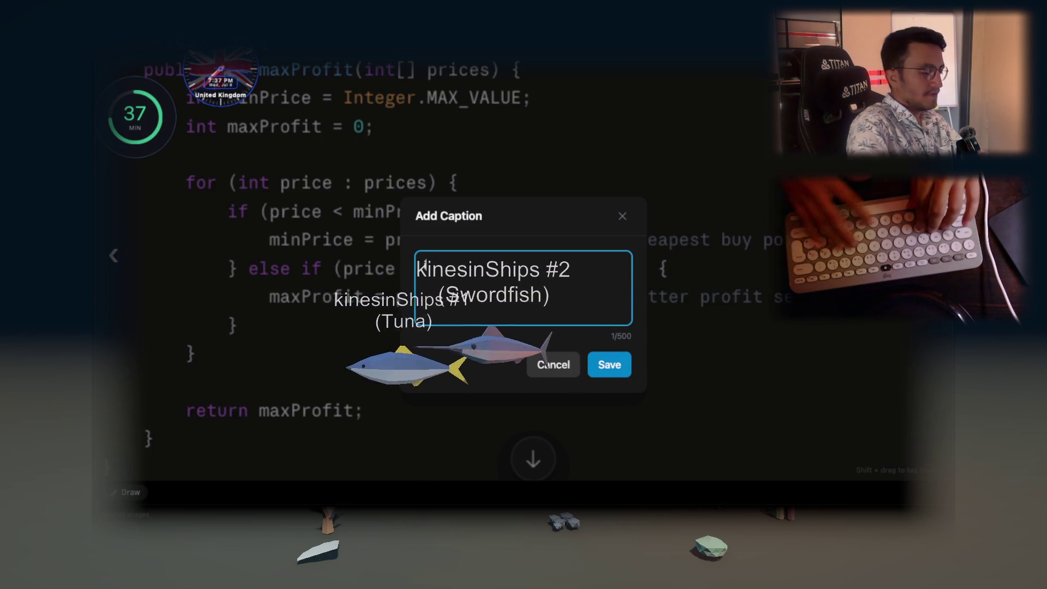
pyautogui.write('f')
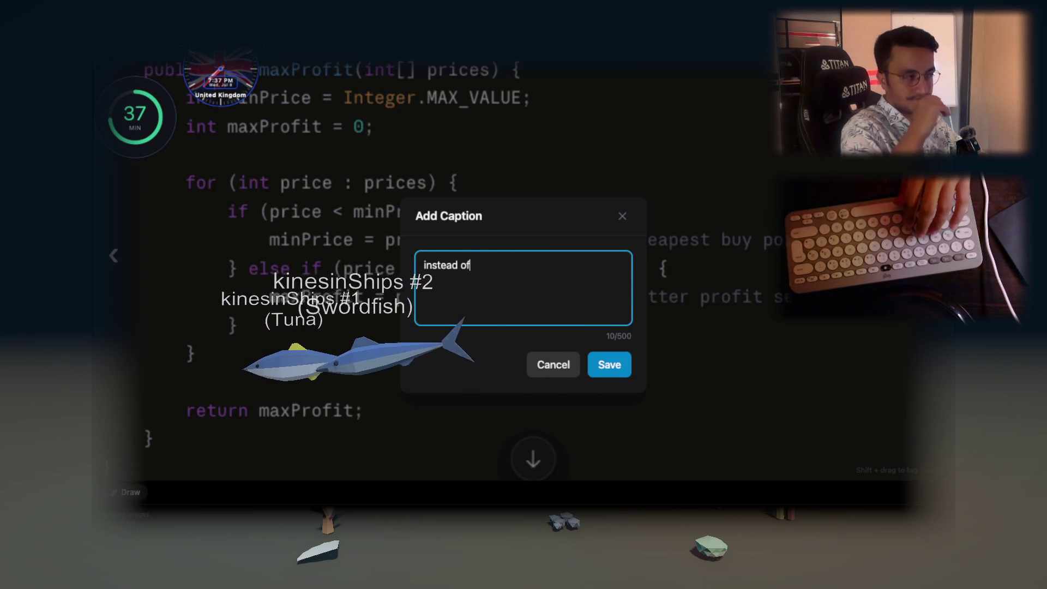
pyautogui.write(' selec')
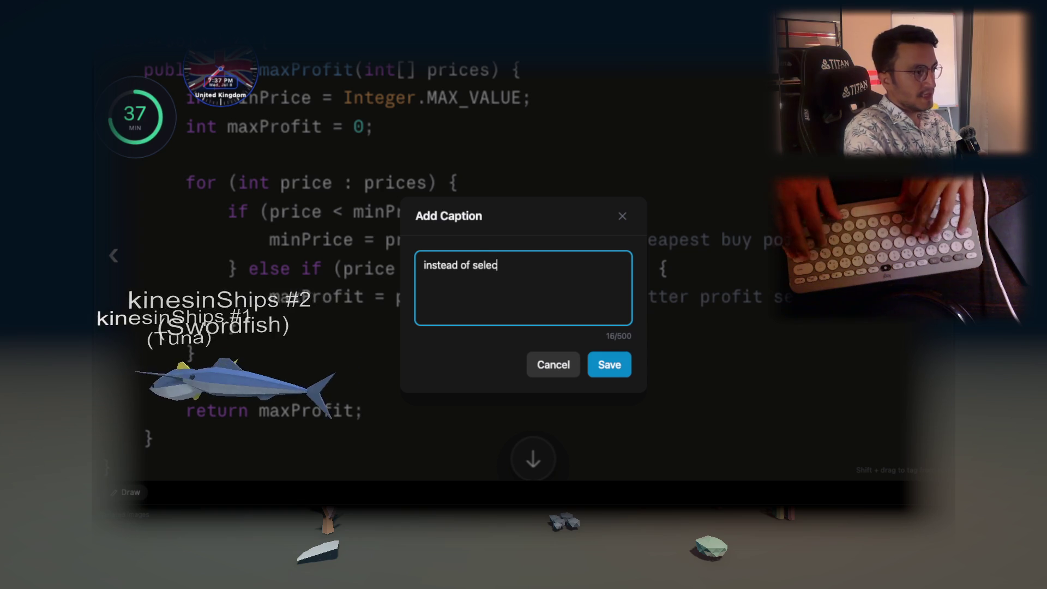
pyautogui.write('ting two dis')
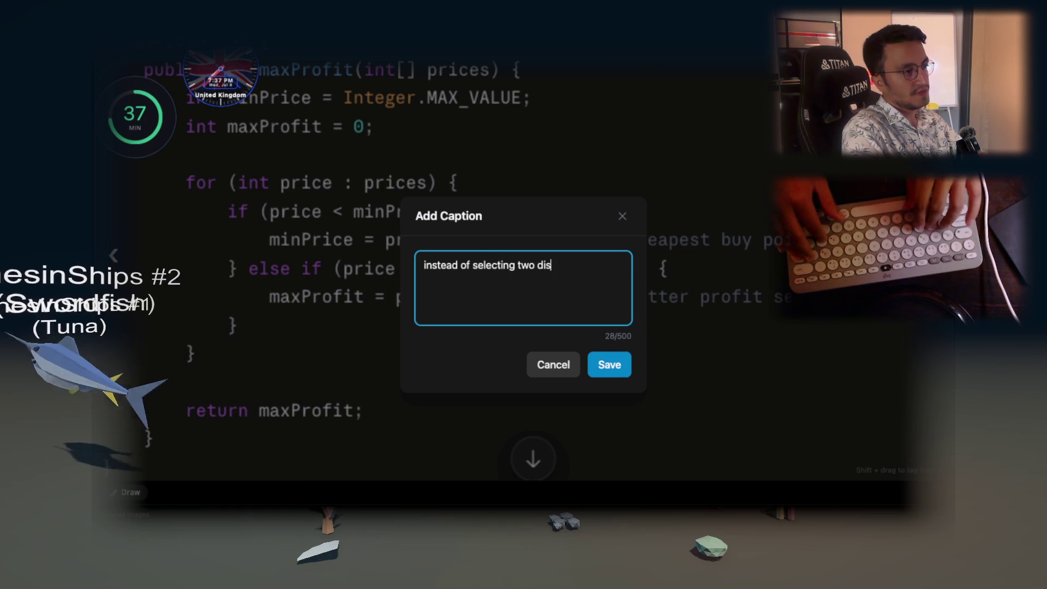
pyautogui.write('ticny')
pyautogui.press('BackSpace')
pyautogui.press('BackSpace')
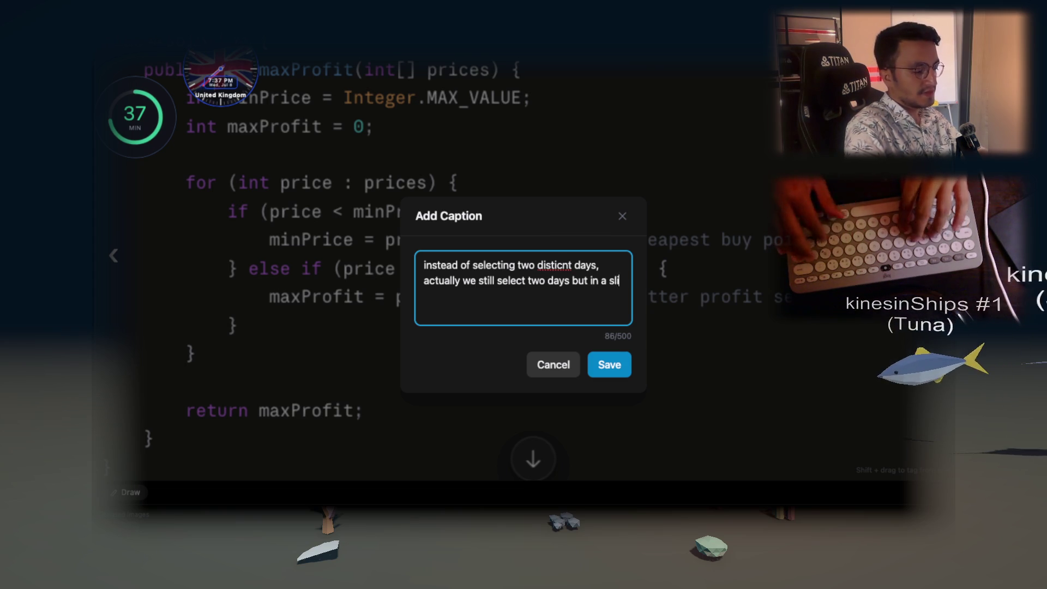
pyautogui.press('BackSpace')
pyautogui.write('gt')
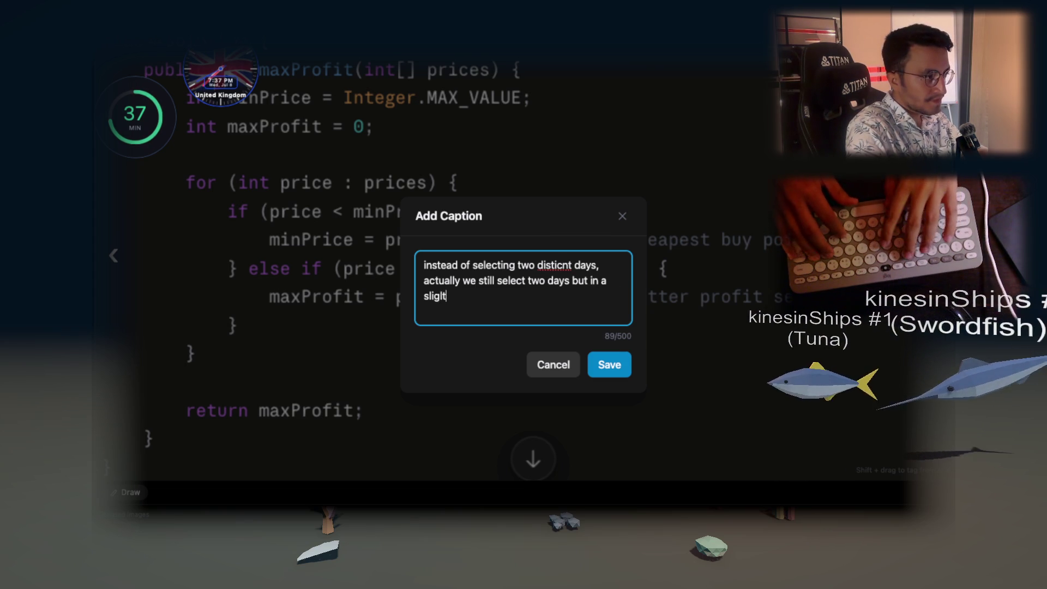
pyautogui.press('BackSpace')
pyautogui.press('BackSpace')
pyautogui.press('BackSpace')
pyautogui.write('l')
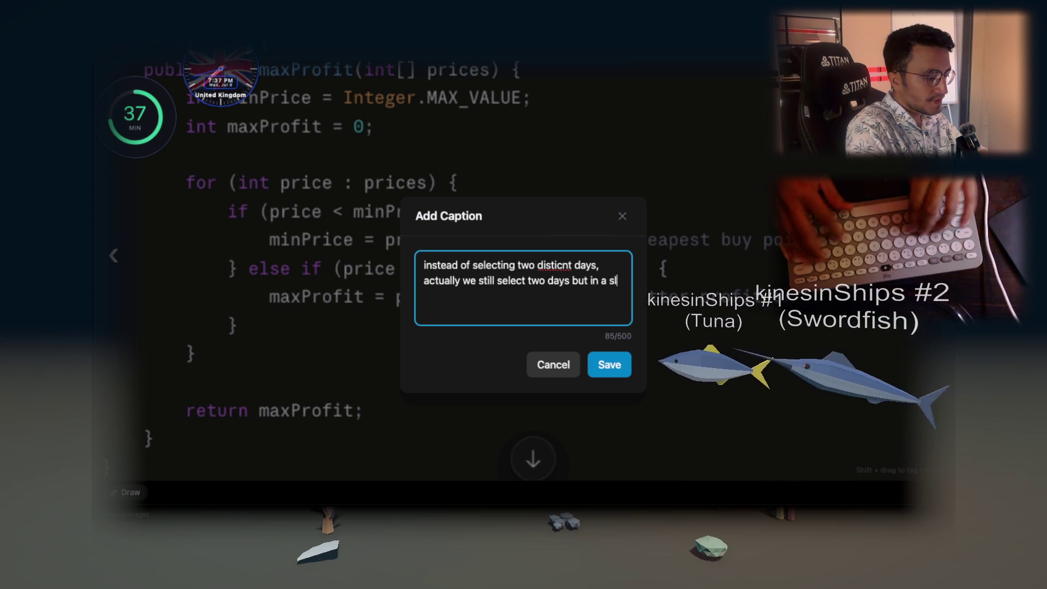
pyautogui.write('ightly diffe')
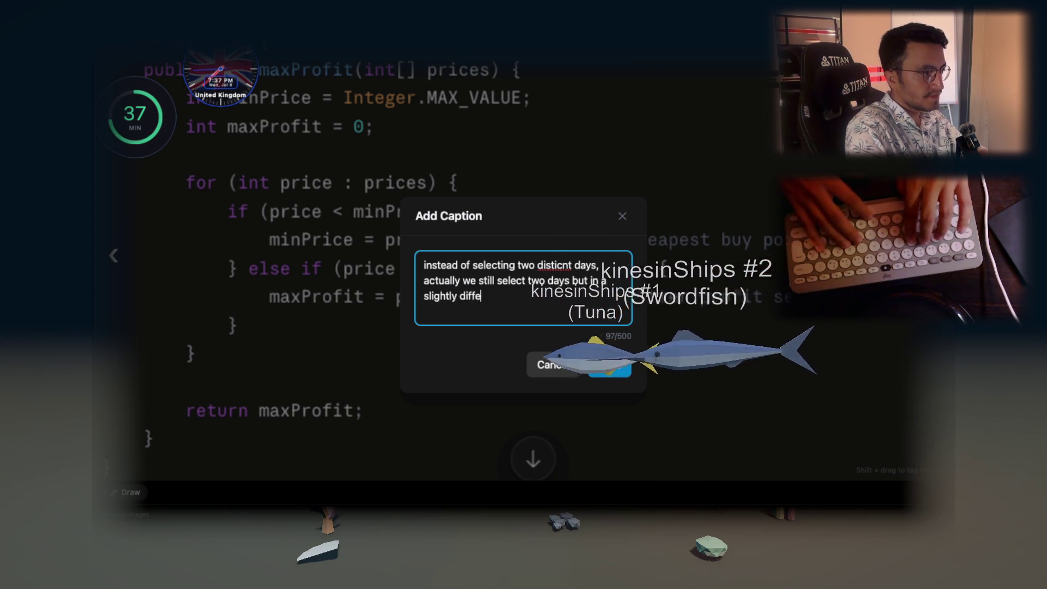
pyautogui.write('rent way.')
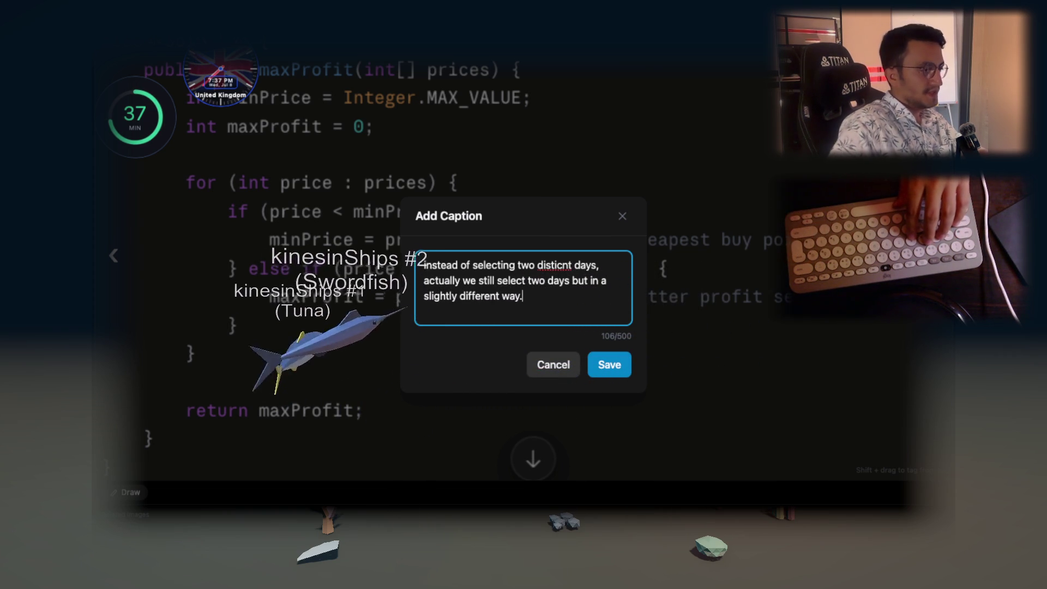
pyautogui.click(610, 366)
pyautogui.rightClick(481, 259)
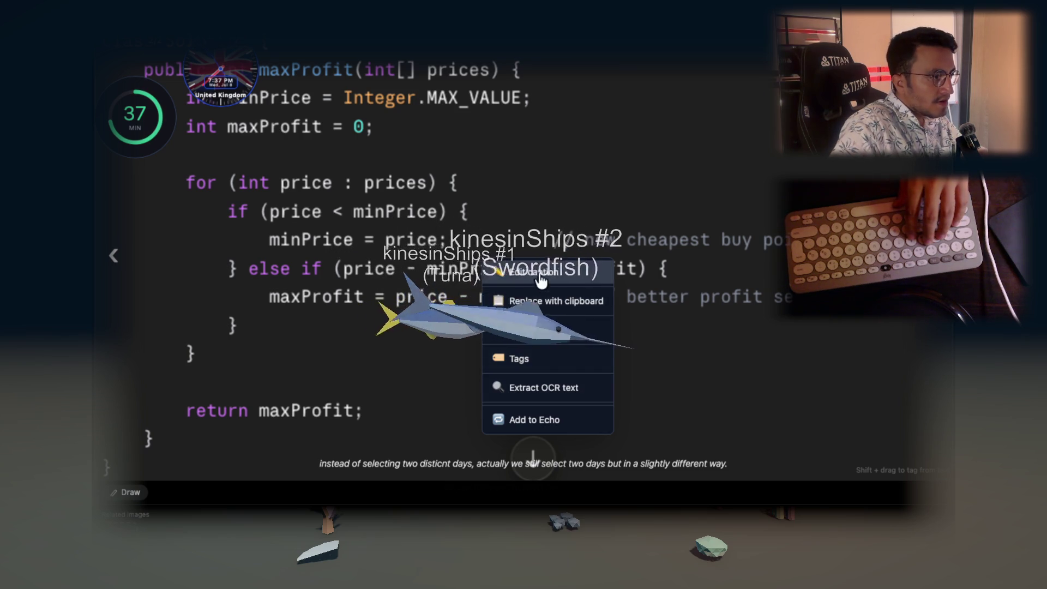
# Dismiss the image actions and flag this moment as a Question
pyautogui.click(756, 186)
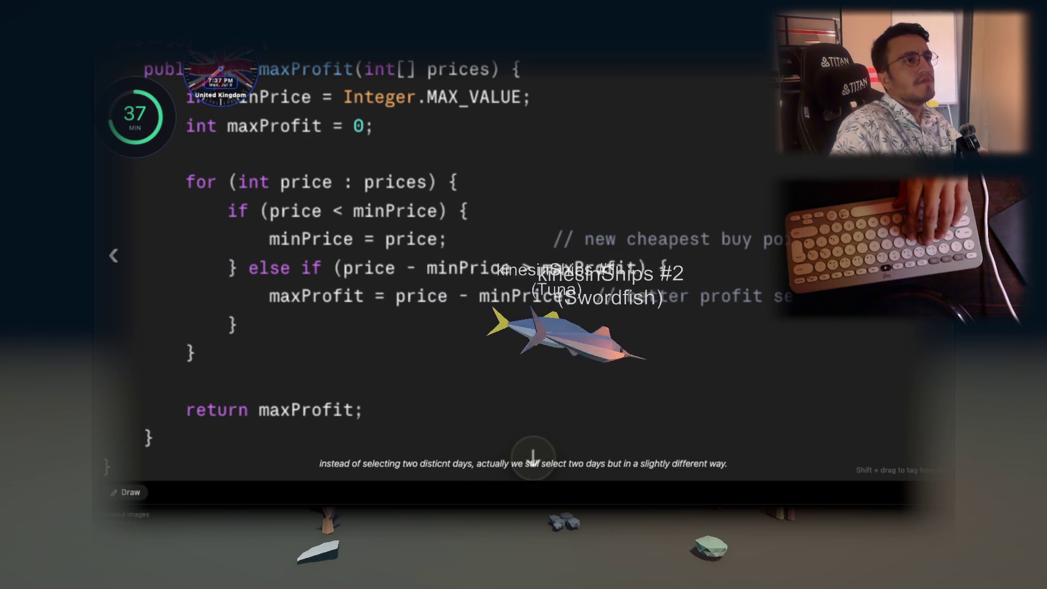
pyautogui.scroll(-1, 557, 352)
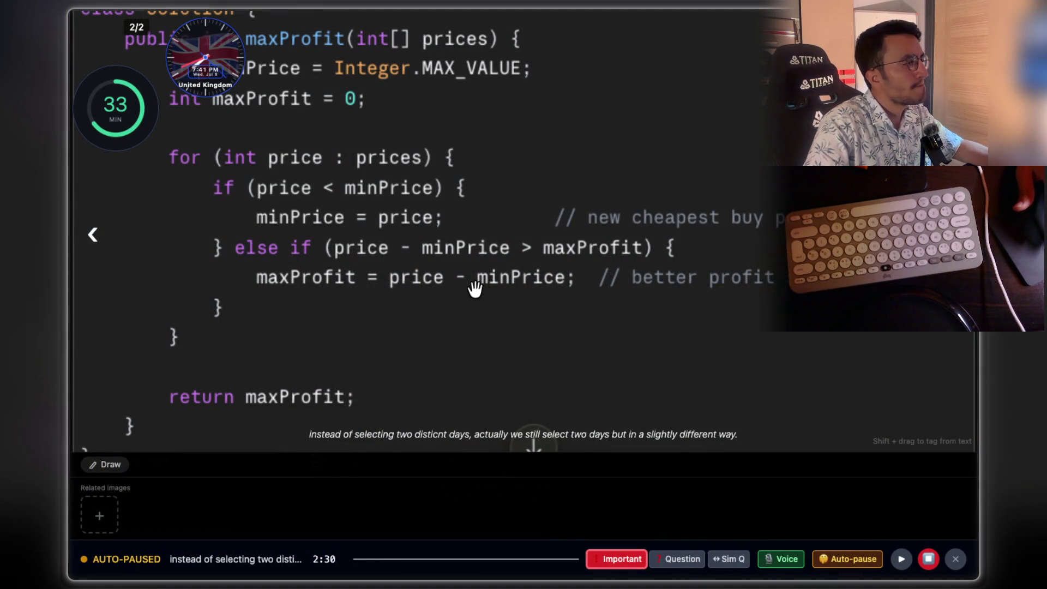
pyautogui.click(678, 558)
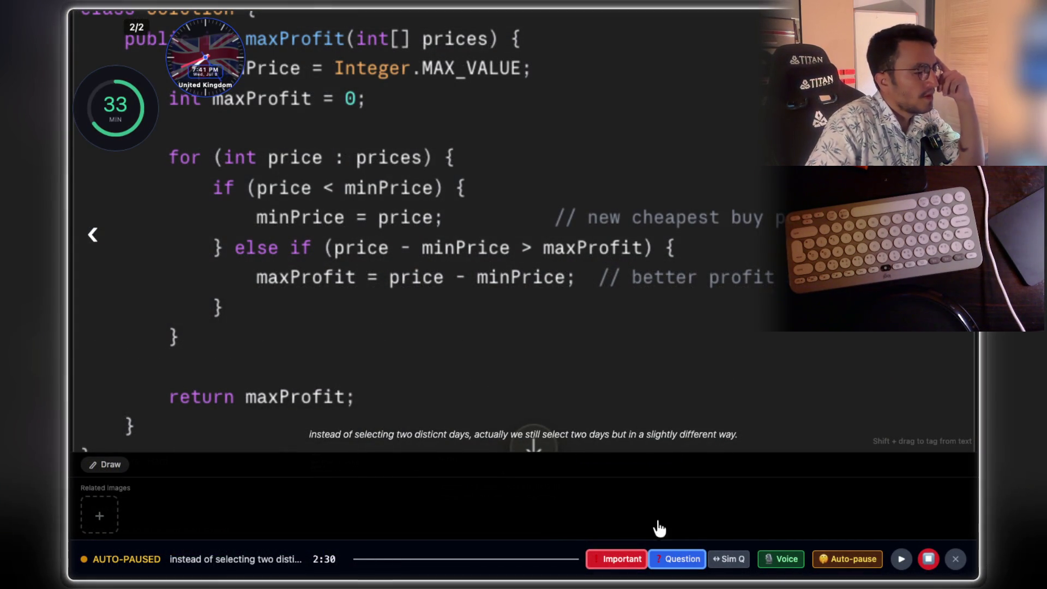
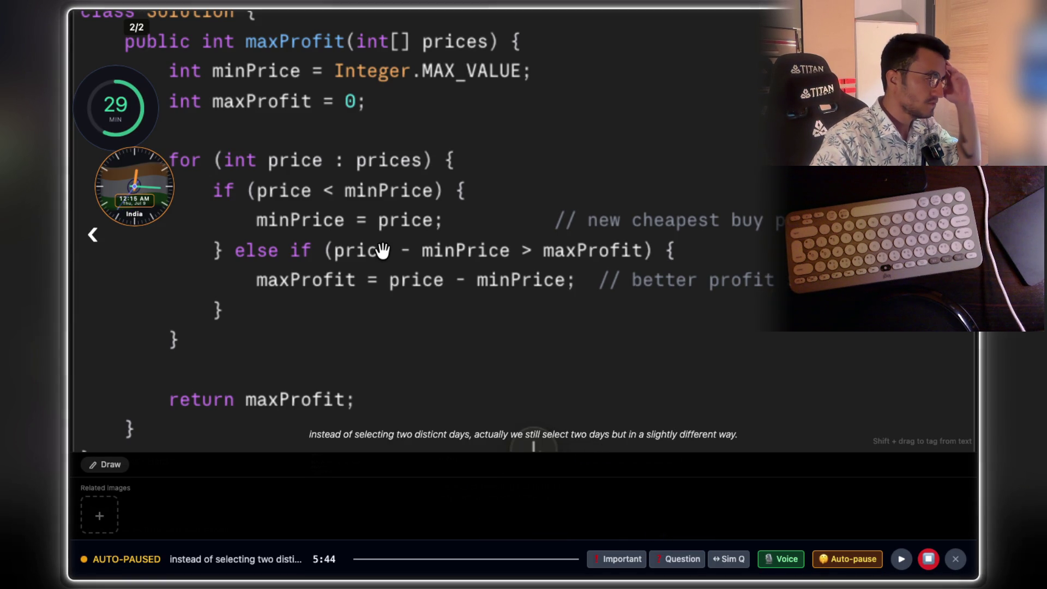
# Toggle the Important flag off and back on so the moment is flagged and recording resumes
pyautogui.click(623, 563)
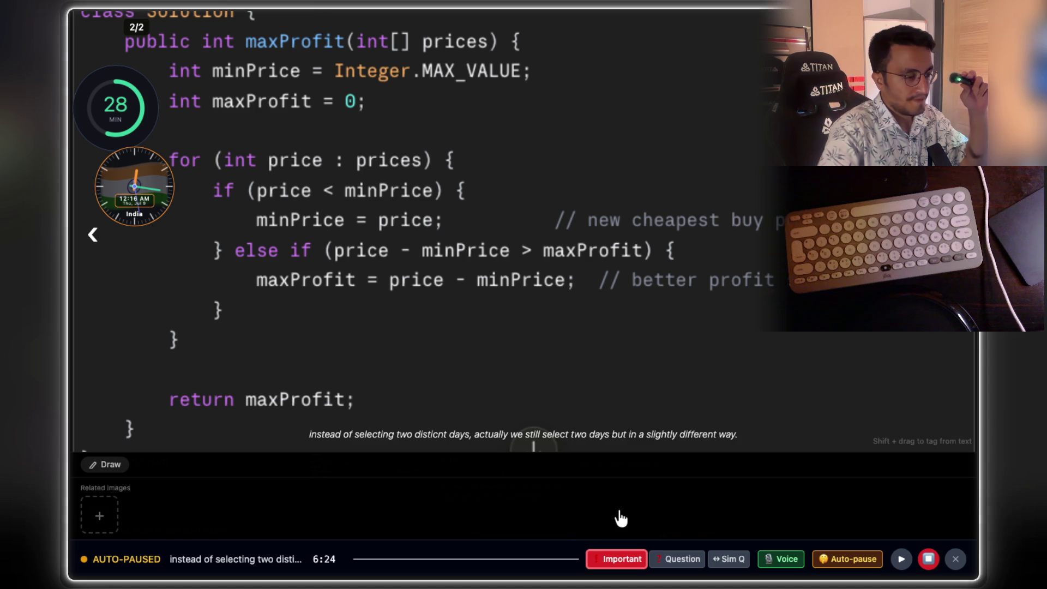
pyautogui.click(626, 561)
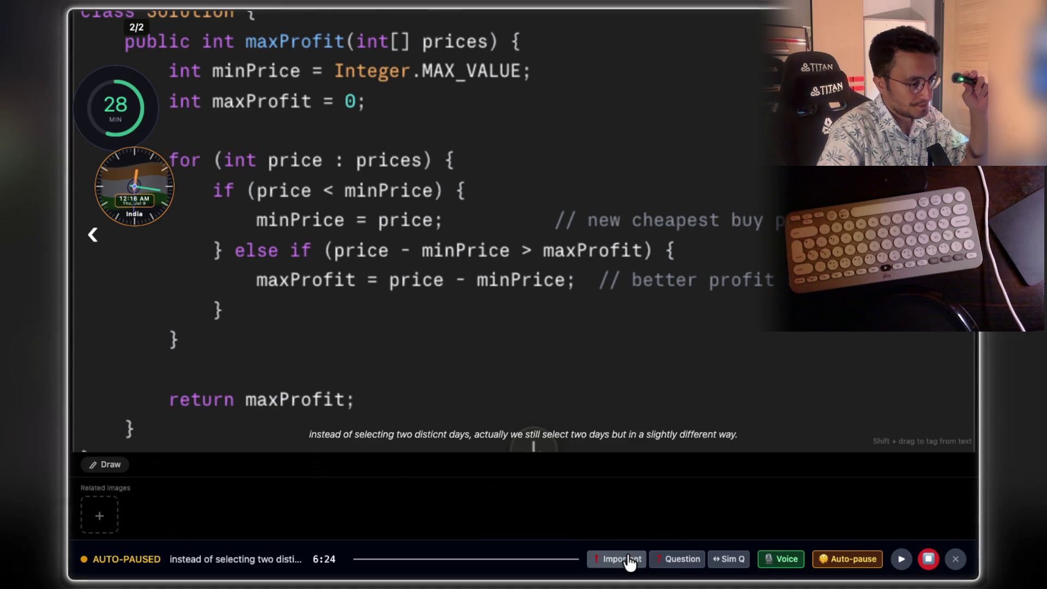
pyautogui.click(627, 562)
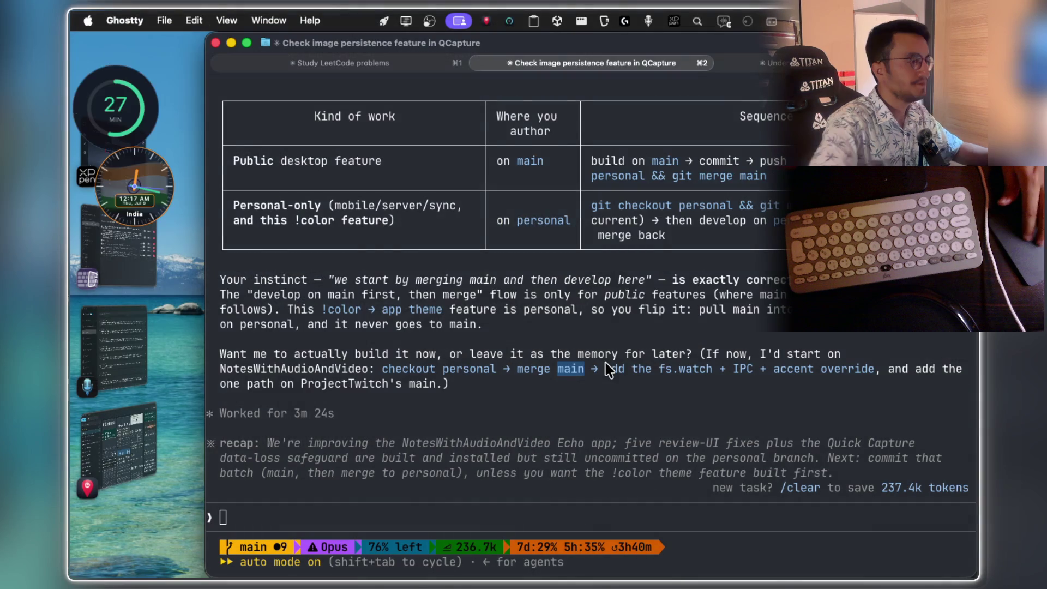
# Select the reply about merging main then developing on the personal branch and copy it
pyautogui.moveTo(606, 369); pyautogui.dragTo(488, 256)
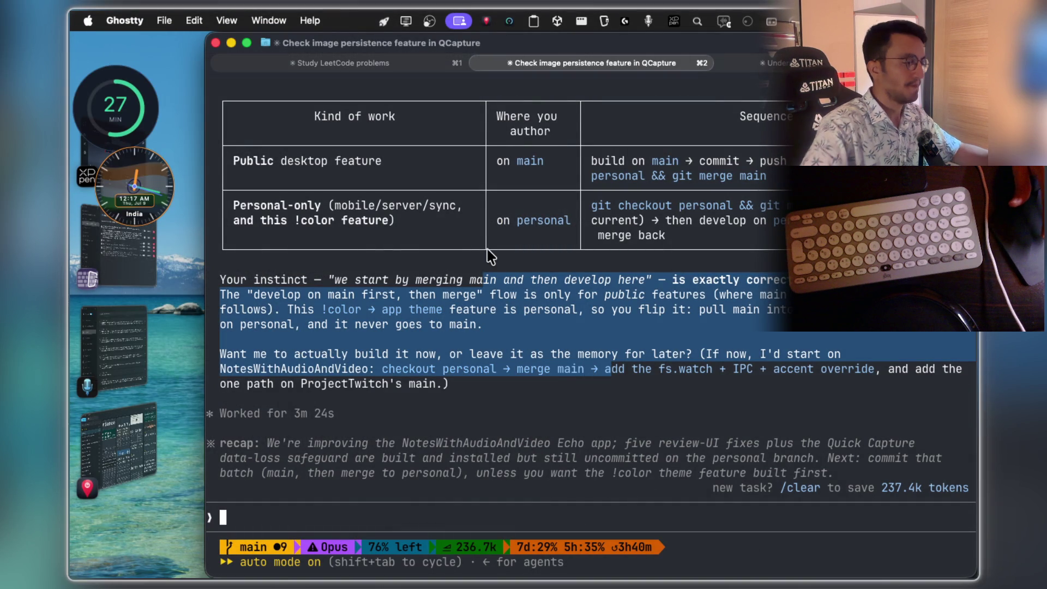
pyautogui.press('super+c')
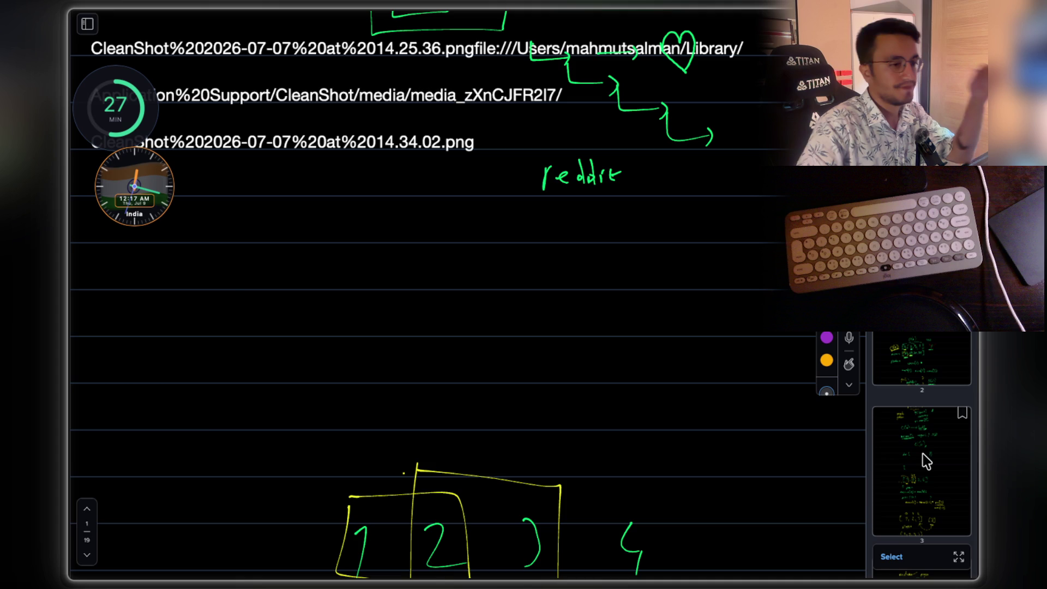
# Go to the page with the handwritten array and write a circled 'min' below it
pyautogui.click(925, 462)
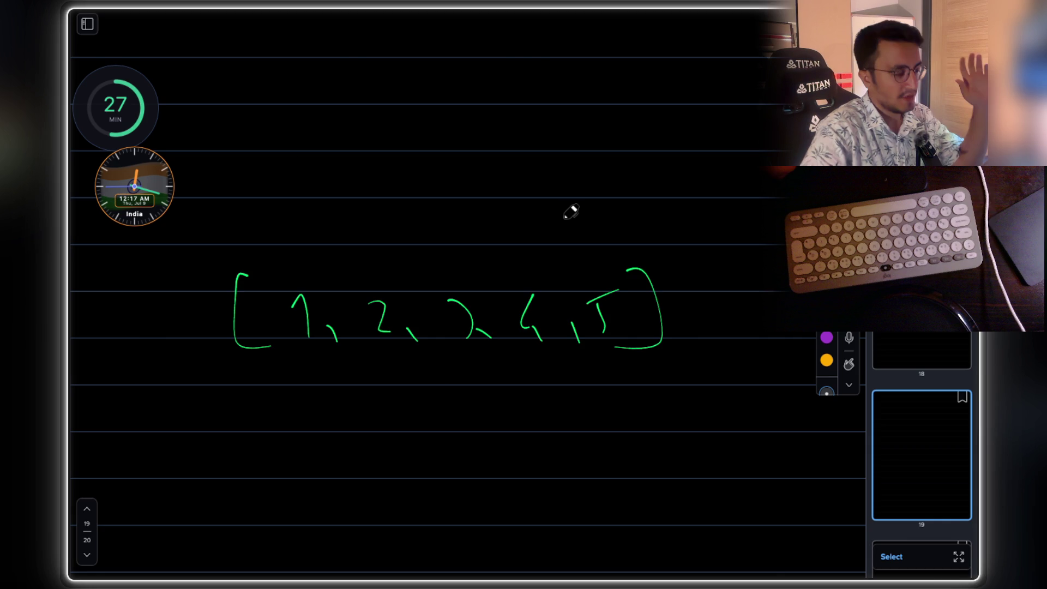
pyautogui.scroll(-2, 490, 228)
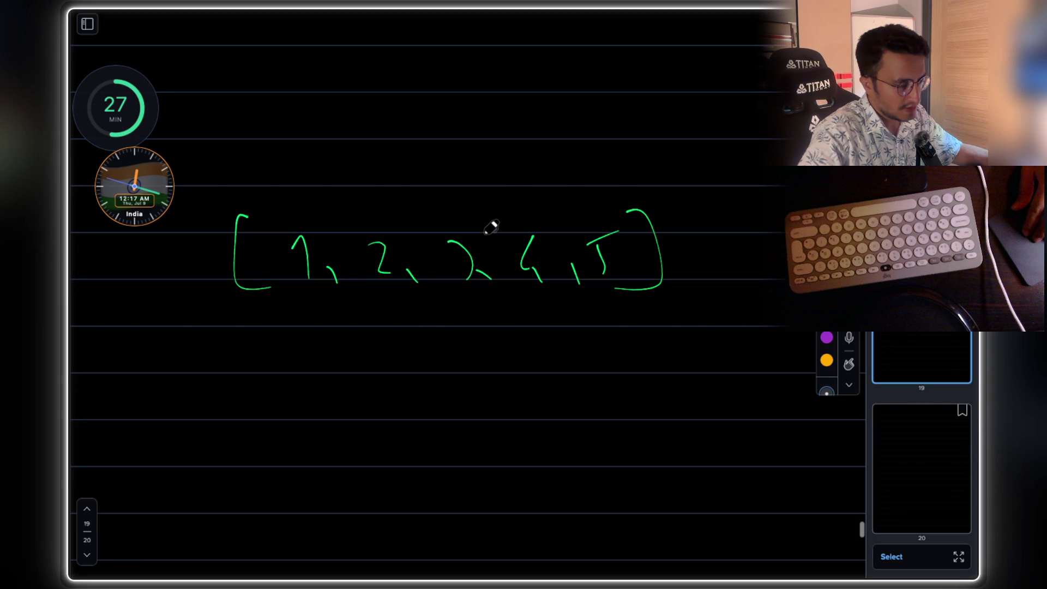
pyautogui.moveTo(292, 394); pyautogui.dragTo(315, 393)
pyautogui.moveTo(322, 385); pyautogui.dragTo(322, 392)
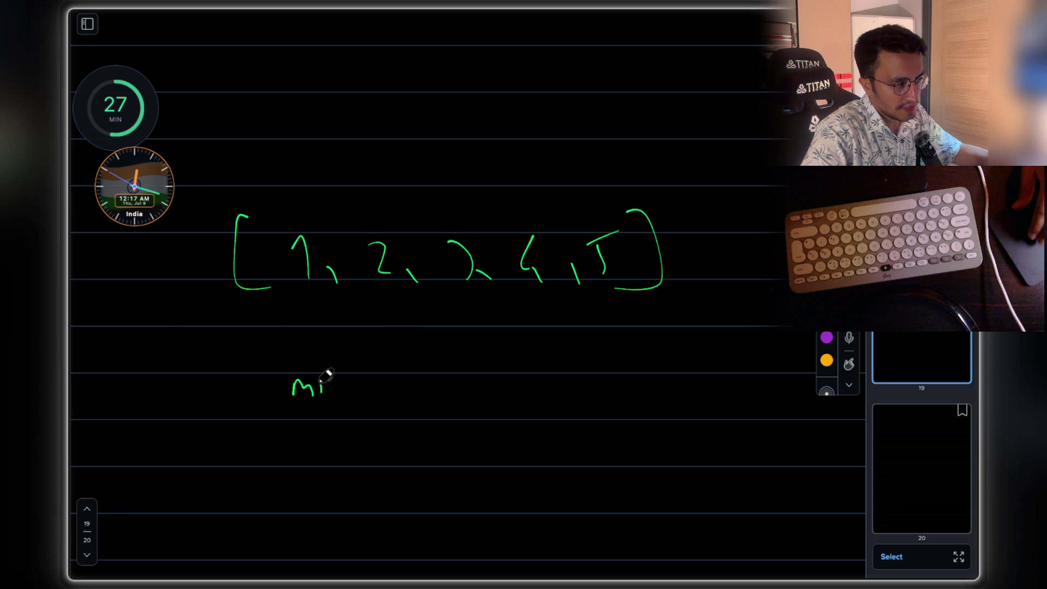
pyautogui.moveTo(329, 384); pyautogui.dragTo(344, 394)
pyautogui.moveTo(318, 360); pyautogui.dragTo(289, 373)
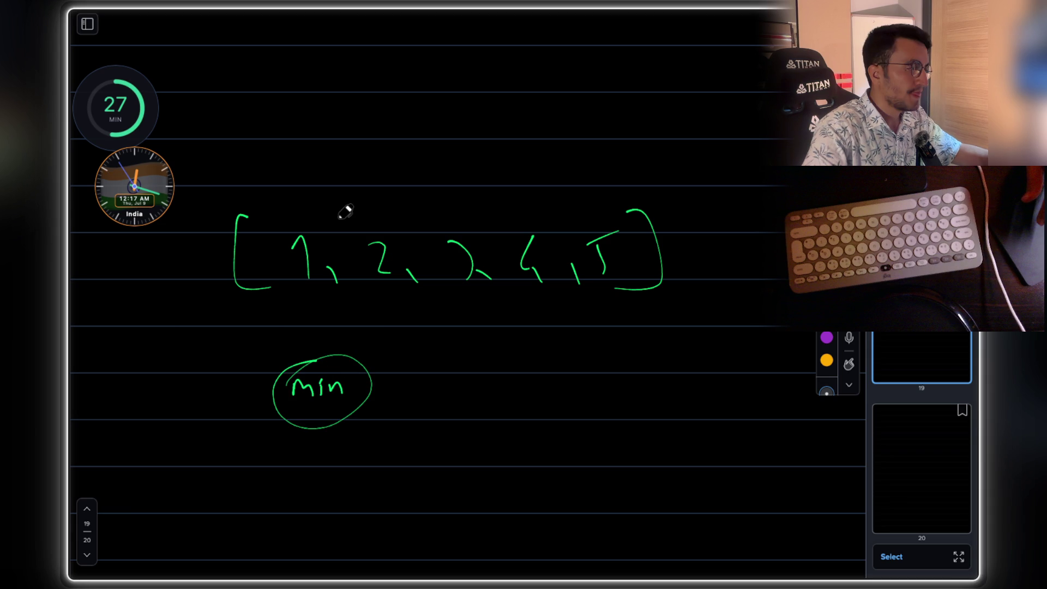
pyautogui.scroll(5, 345, 211)
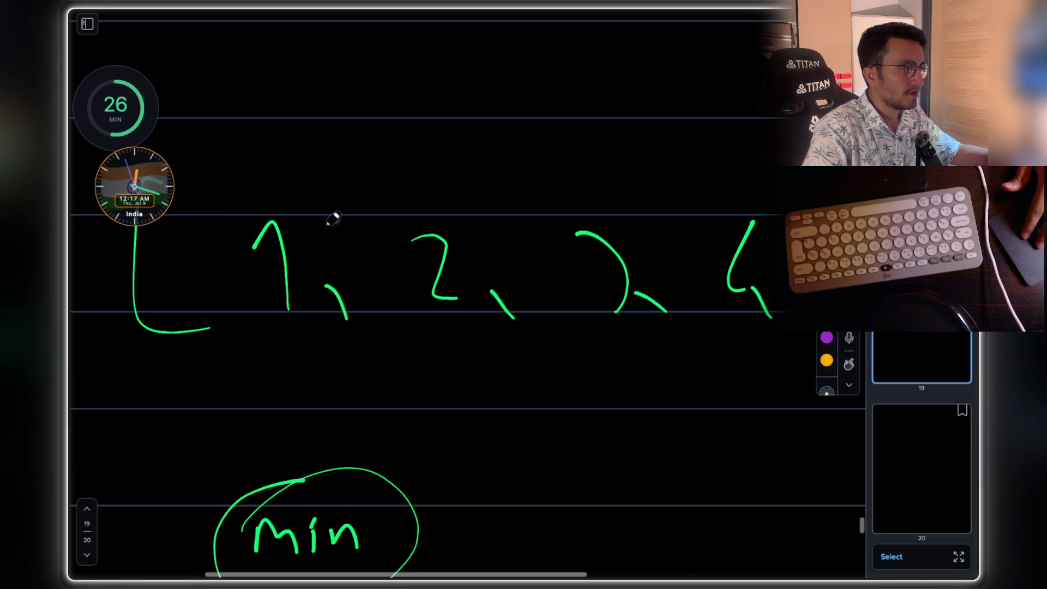
# Draw a box around the first three numbers '1, 2, 2'
pyautogui.moveTo(329, 190)
pyautogui.mouseDown()
pyautogui.moveTo(409, 335)
pyautogui.moveTo(632, 342)
pyautogui.mouseUp()
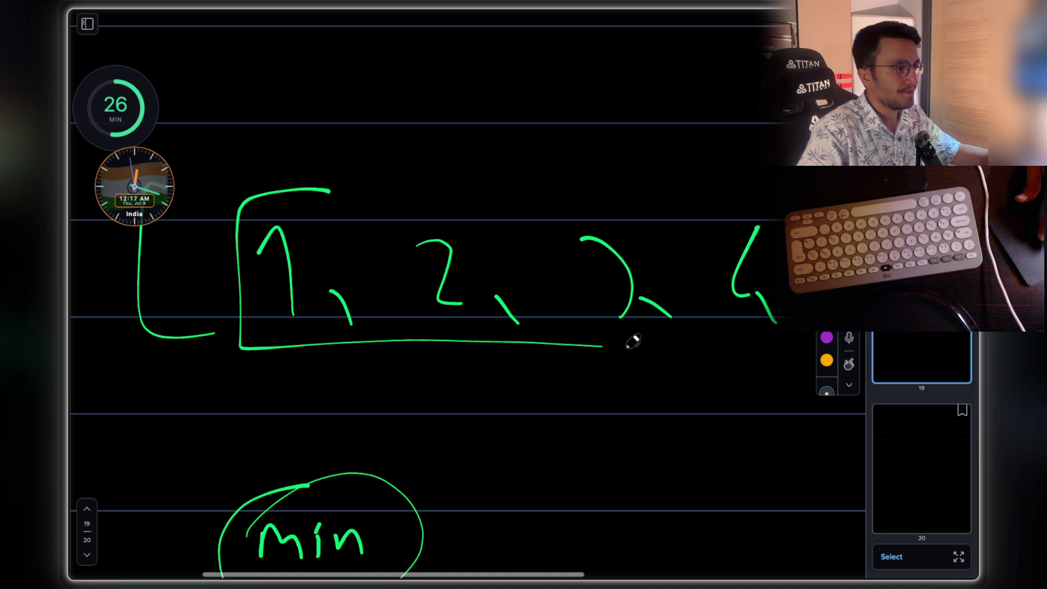
pyautogui.moveTo(632, 342); pyautogui.dragTo(345, 176)
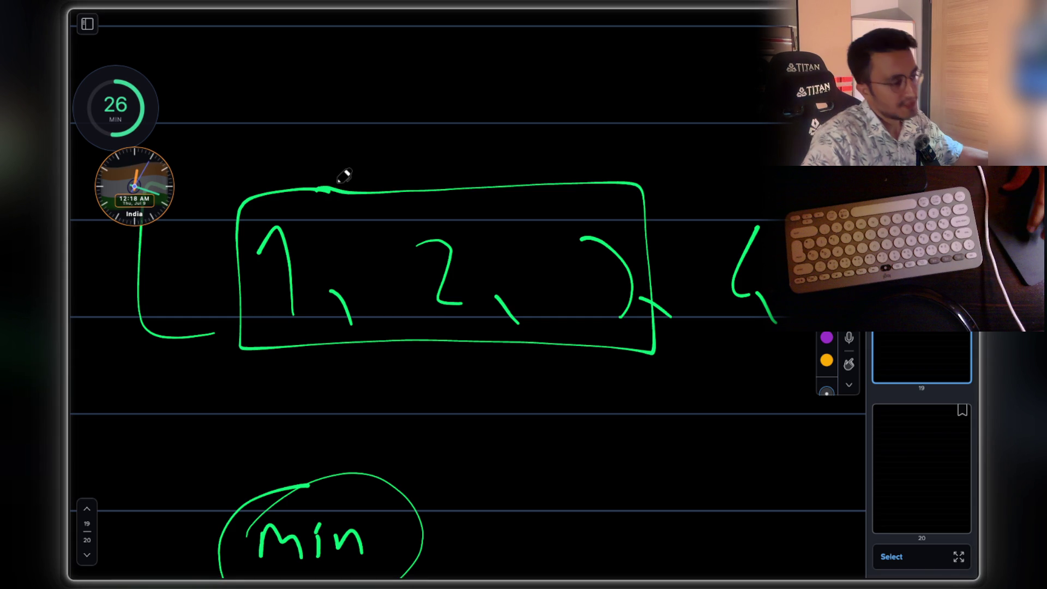
pyautogui.scroll(4, 476, 189)
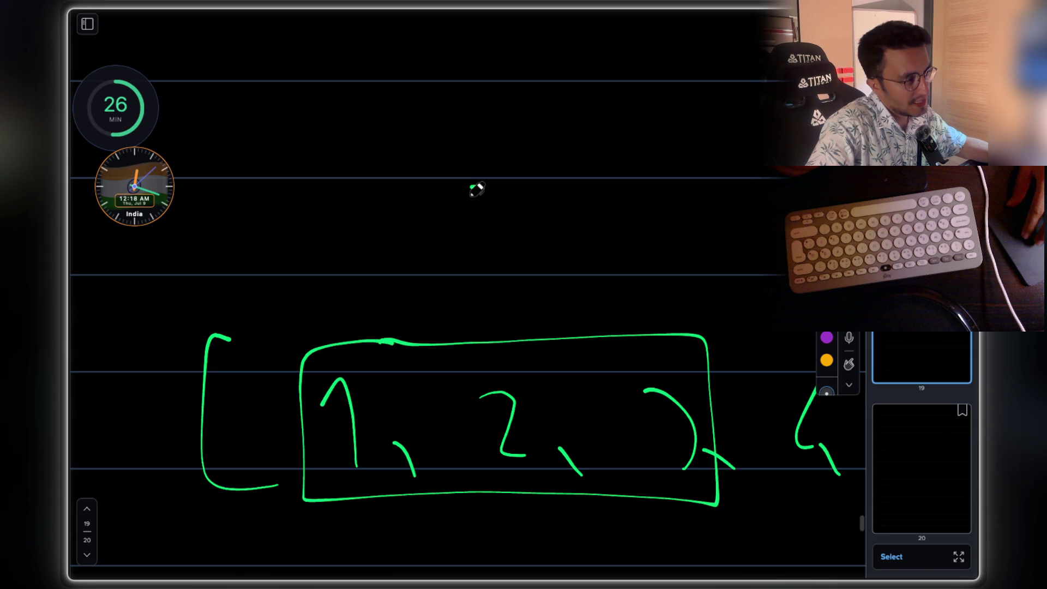
# Write 'x = arr[0]' and 'for( i=1 )' above the boxed numbers
pyautogui.moveTo(392, 222); pyautogui.dragTo(443, 215)
pyautogui.moveTo(482, 187); pyautogui.dragTo(494, 238)
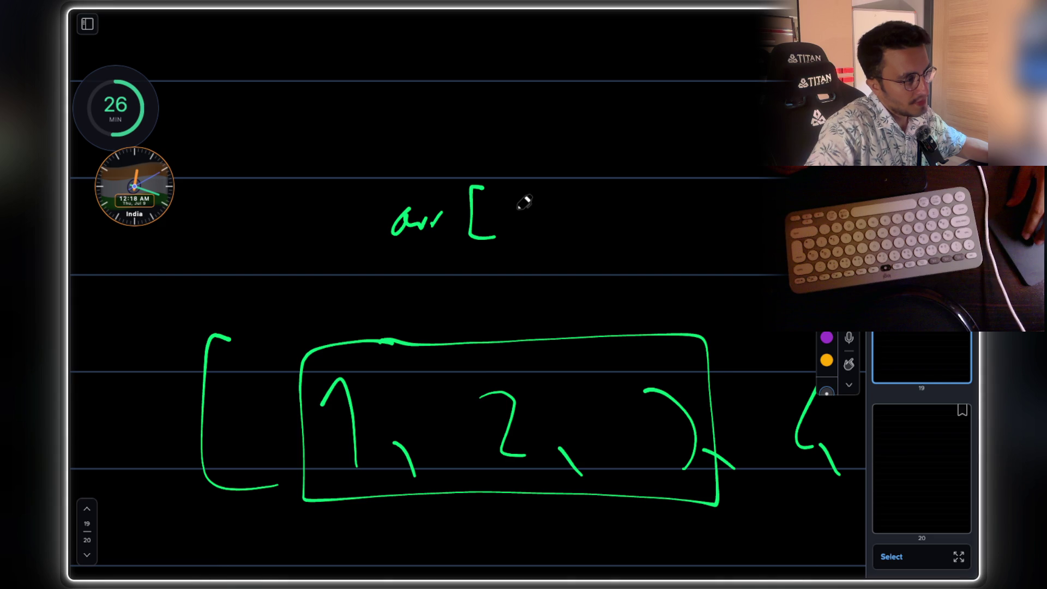
pyautogui.moveTo(523, 202)
pyautogui.mouseDown()
pyautogui.moveTo(521, 185)
pyautogui.moveTo(527, 238)
pyautogui.mouseUp()
pyautogui.moveTo(337, 217); pyautogui.dragTo(356, 228)
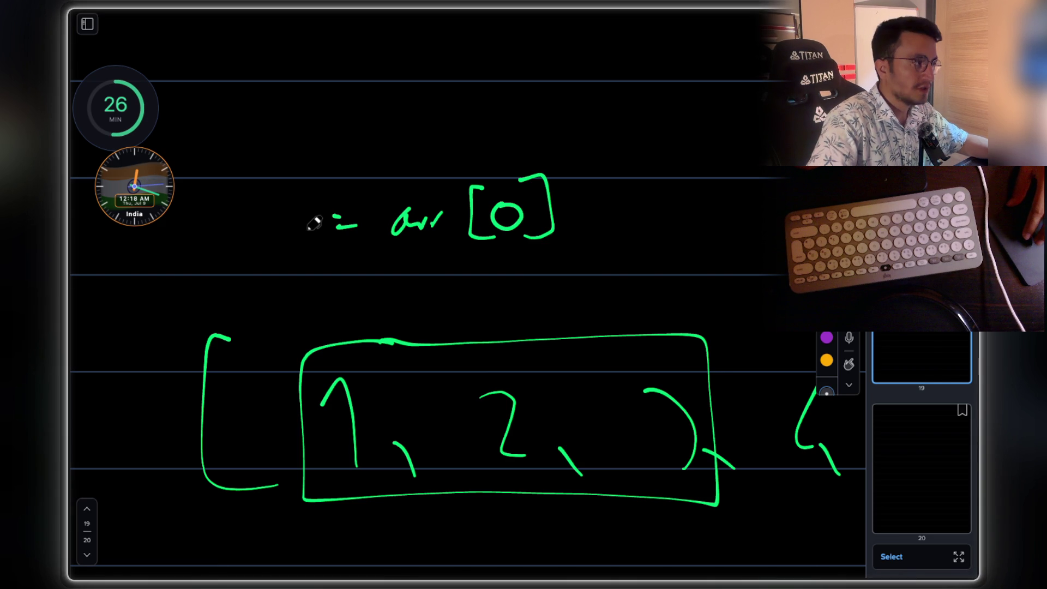
pyautogui.moveTo(256, 209); pyautogui.dragTo(280, 235)
pyautogui.moveTo(278, 209); pyautogui.dragTo(255, 234)
pyautogui.moveTo(360, 266); pyautogui.dragTo(413, 282)
pyautogui.moveTo(428, 264); pyautogui.dragTo(424, 290)
pyautogui.moveTo(462, 270)
pyautogui.mouseDown()
pyautogui.moveTo(511, 278)
pyautogui.moveTo(525, 304)
pyautogui.mouseUp()
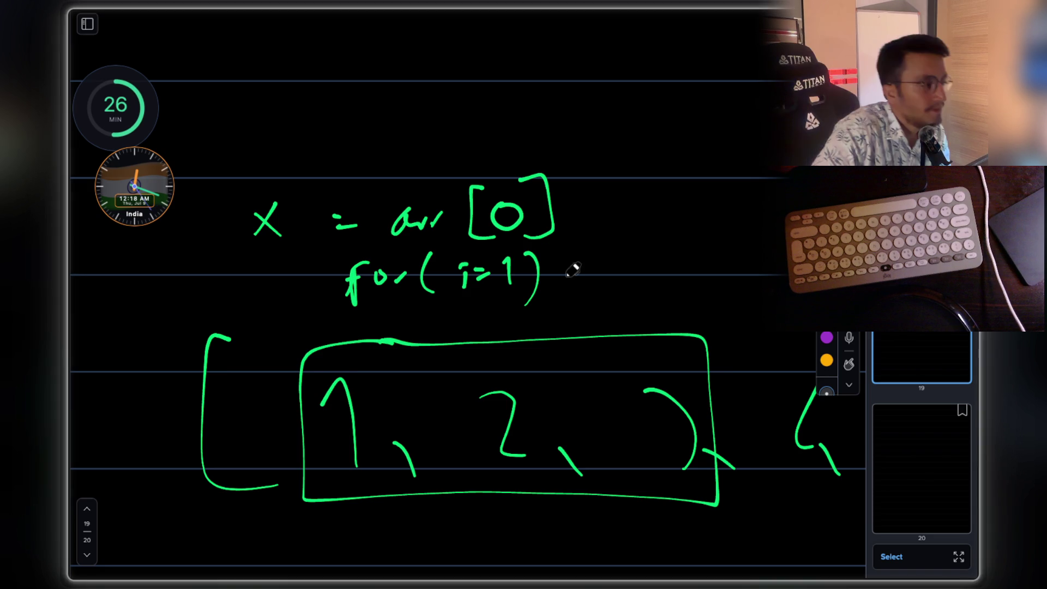
# Mark the first number under the box and add the opening parenthesis of 'if('
pyautogui.moveTo(306, 513); pyautogui.dragTo(378, 516)
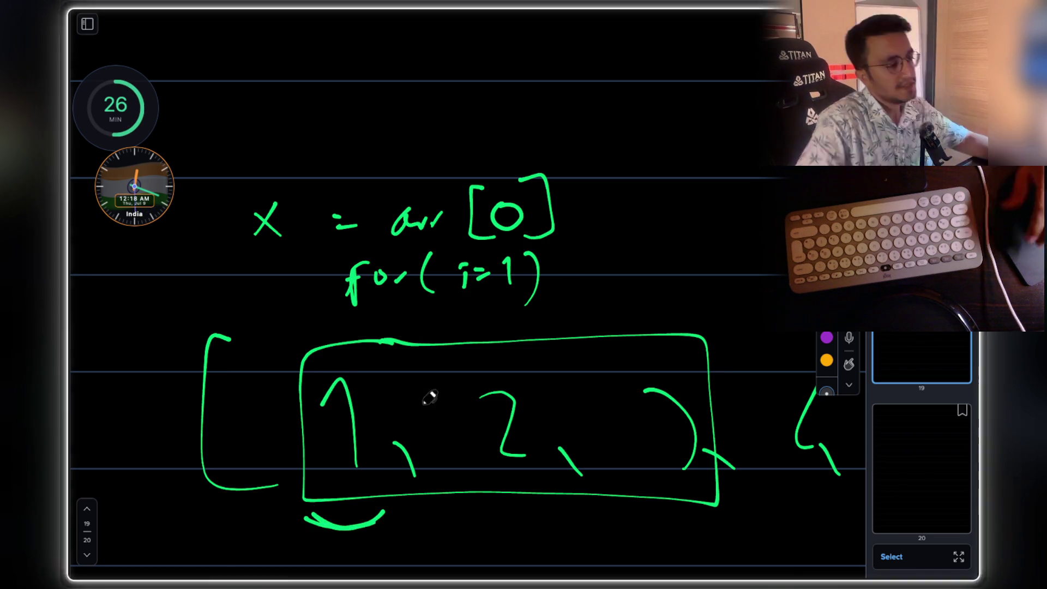
pyautogui.scroll(-3, 428, 397)
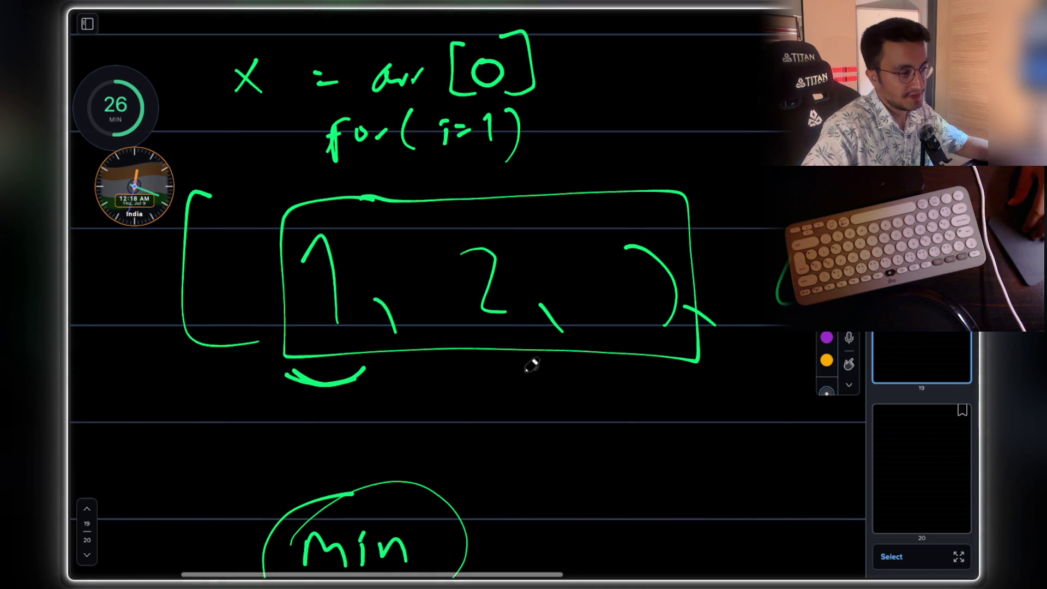
pyautogui.scroll(-2, 532, 362)
pyautogui.scroll(2, 532, 367)
pyautogui.scroll(-3, 530, 399)
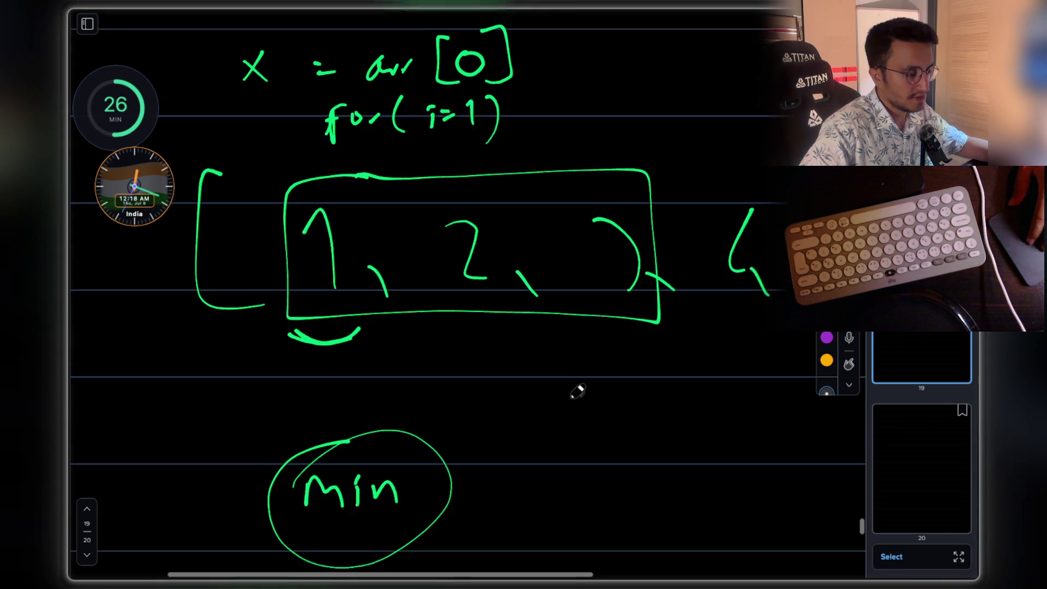
pyautogui.scroll(-1, 576, 391)
pyautogui.moveTo(510, 401)
pyautogui.mouseDown()
pyautogui.moveTo(514, 430)
pyautogui.moveTo(529, 438)
pyautogui.mouseUp()
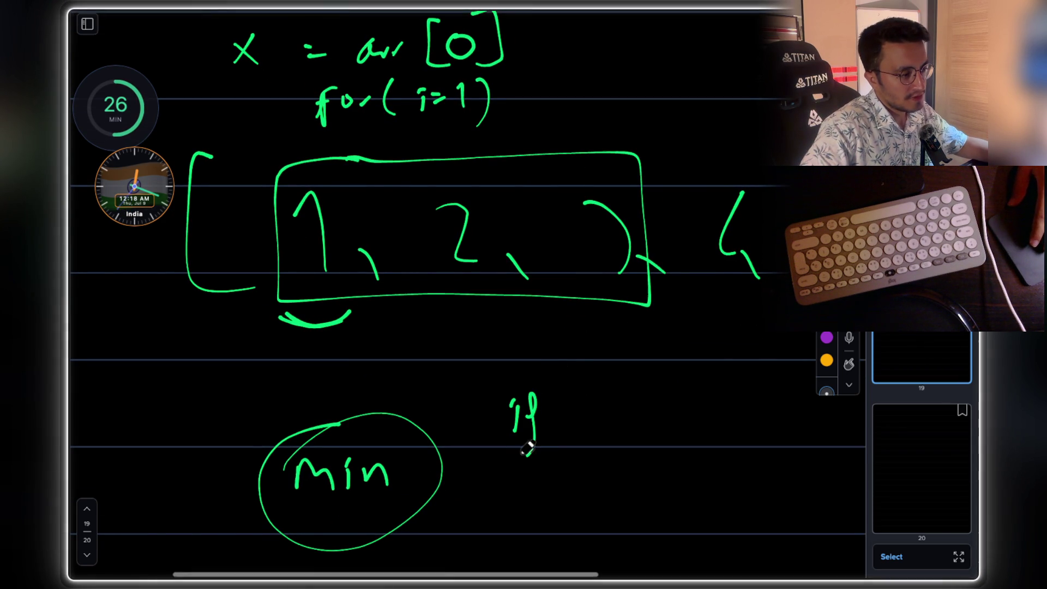
pyautogui.moveTo(571, 378); pyautogui.dragTo(573, 458)
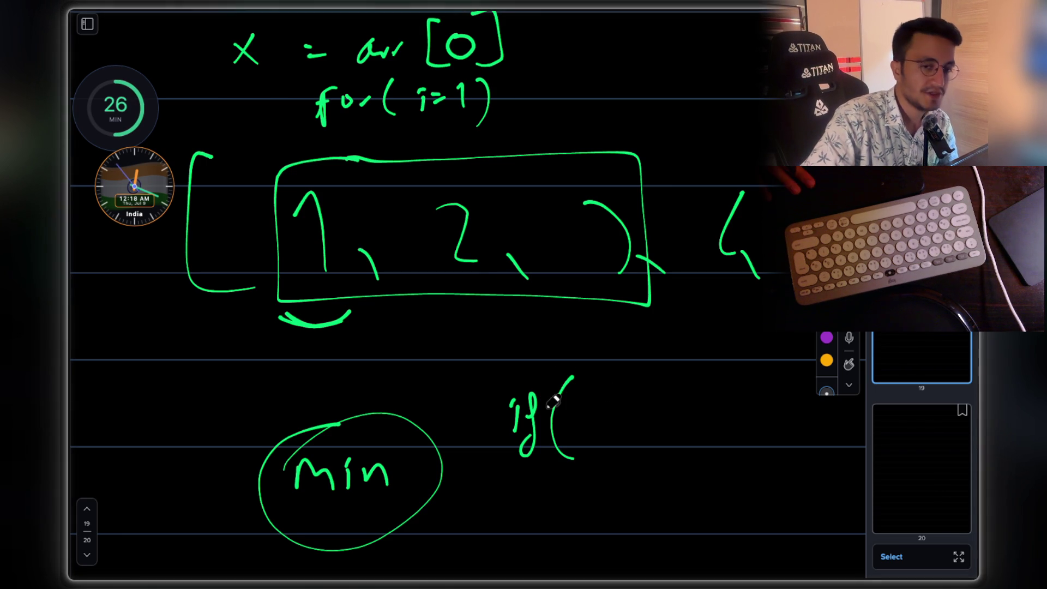
# Write a small circled 'min' below the box and circle the 'for( i=1 )' loop
pyautogui.moveTo(236, 377); pyautogui.dragTo(286, 372)
pyautogui.moveTo(260, 353); pyautogui.dragTo(287, 400)
pyautogui.moveTo(305, 354); pyautogui.dragTo(262, 340)
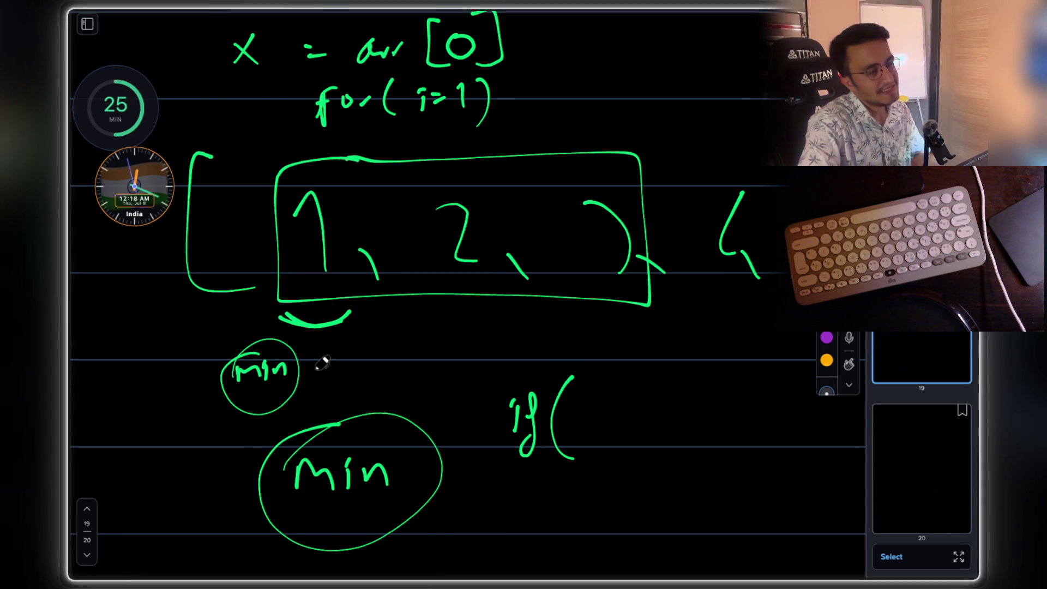
pyautogui.scroll(5, 460, 144)
pyautogui.scroll(3, 460, 145)
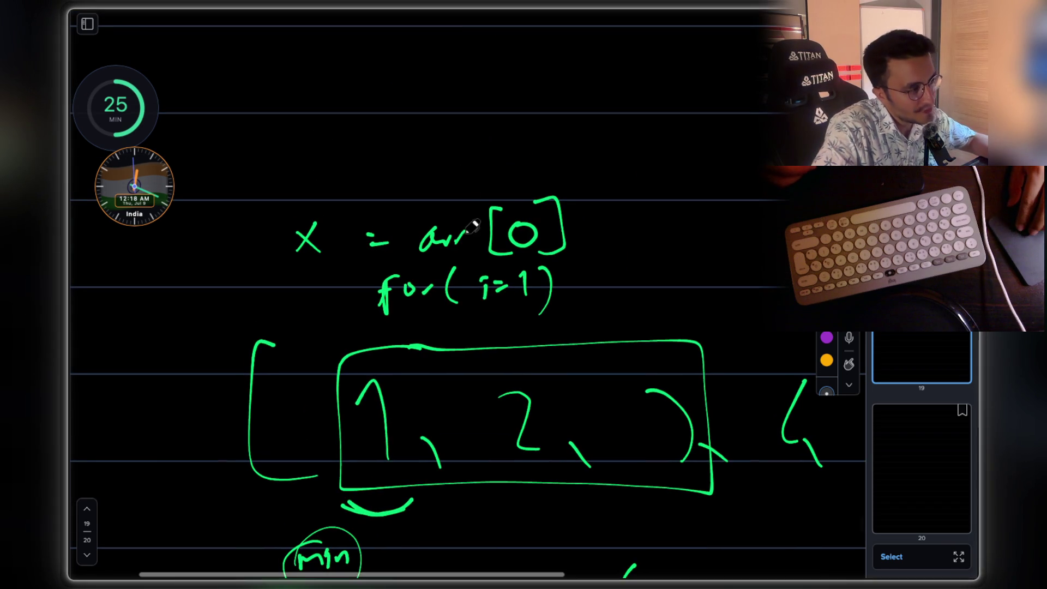
pyautogui.moveTo(396, 322)
pyautogui.mouseDown()
pyautogui.moveTo(561, 306)
pyautogui.moveTo(568, 273)
pyautogui.moveTo(381, 270)
pyautogui.moveTo(379, 332)
pyautogui.mouseUp()
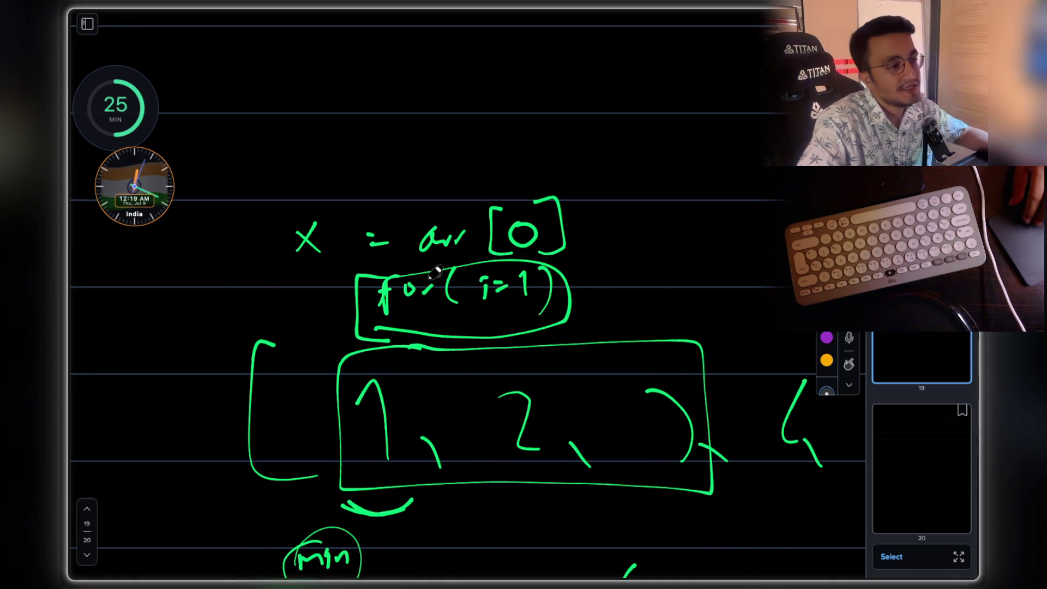
pyautogui.scroll(-1, 565, 338)
pyautogui.scroll(-3, 579, 289)
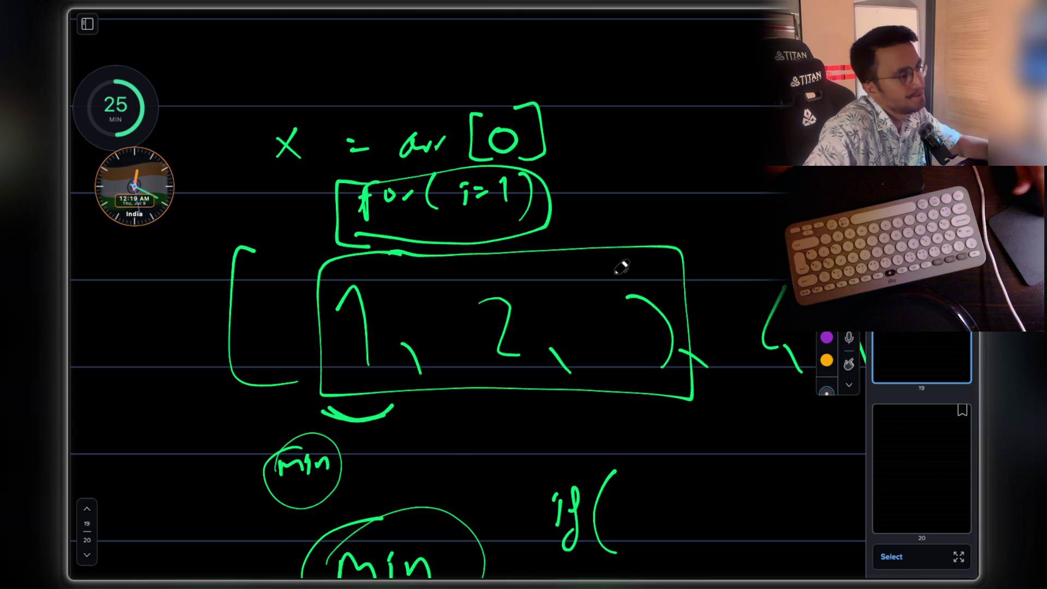
pyautogui.press('Escape')
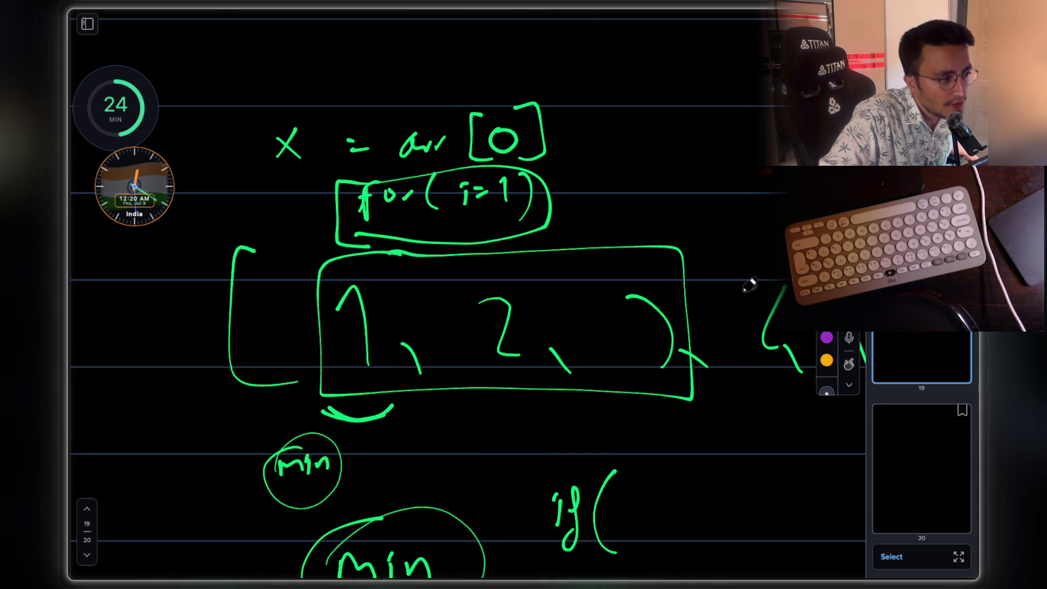
# Box the last number in yellow, label it with a circled 'curr', then switch back to the code capture
pyautogui.moveTo(605, 232); pyautogui.dragTo(605, 234)
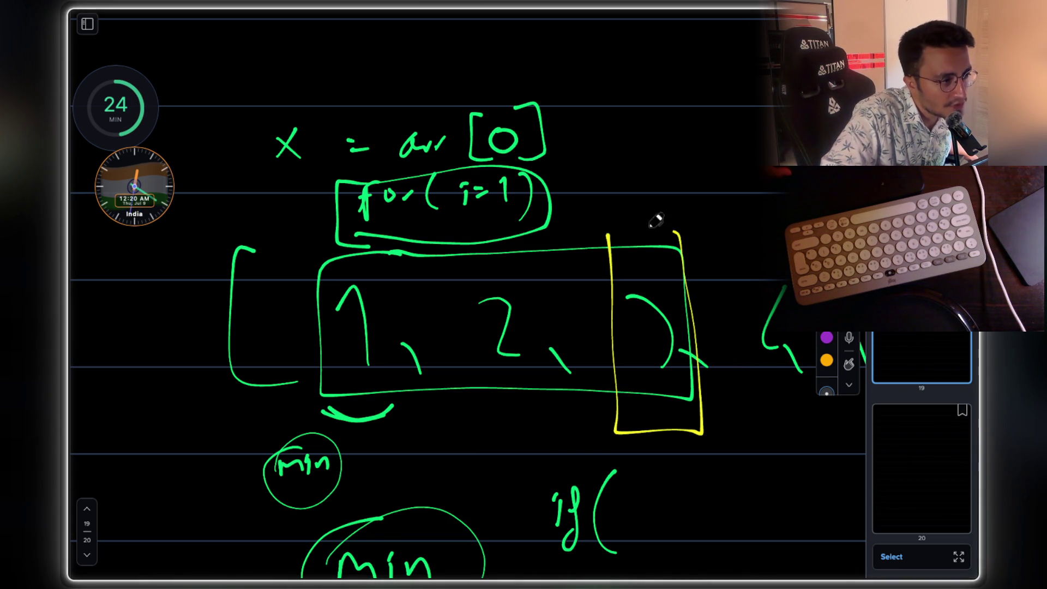
pyautogui.moveTo(604, 195)
pyautogui.mouseDown()
pyautogui.moveTo(595, 211)
pyautogui.moveTo(679, 171)
pyautogui.mouseUp()
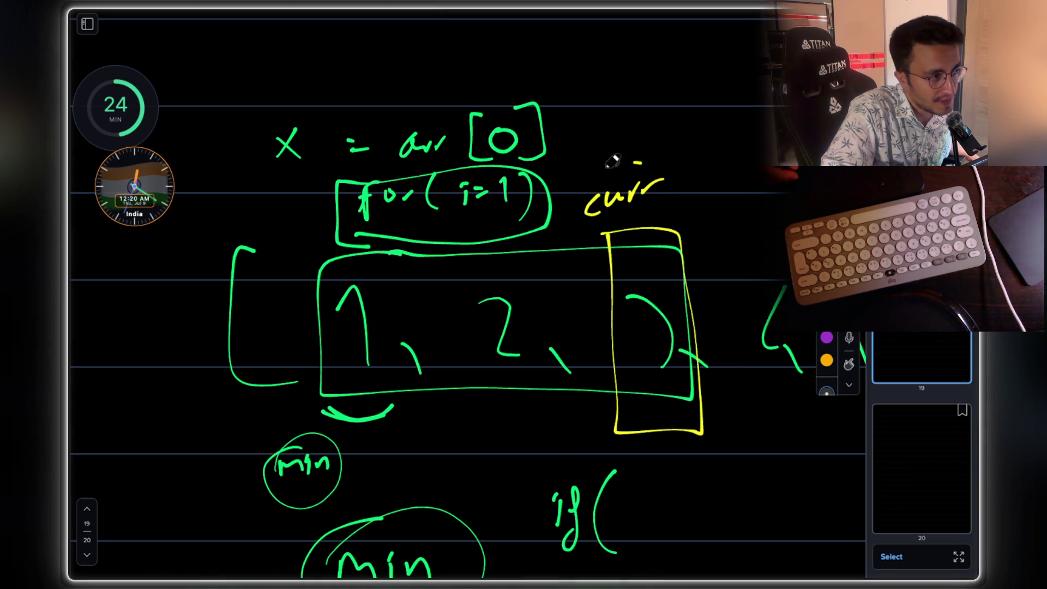
pyautogui.moveTo(609, 157); pyautogui.dragTo(597, 198)
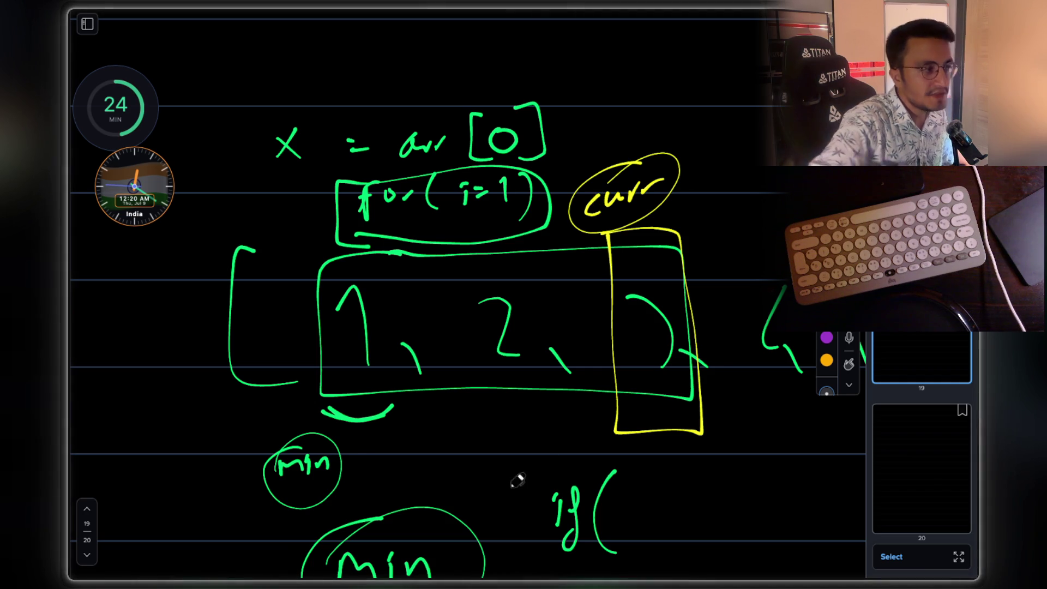
pyautogui.moveTo(291, 374)
pyautogui.mouseDown()
pyautogui.moveTo(285, 441)
pyautogui.moveTo(557, 426)
pyautogui.moveTo(562, 348)
pyautogui.mouseUp()
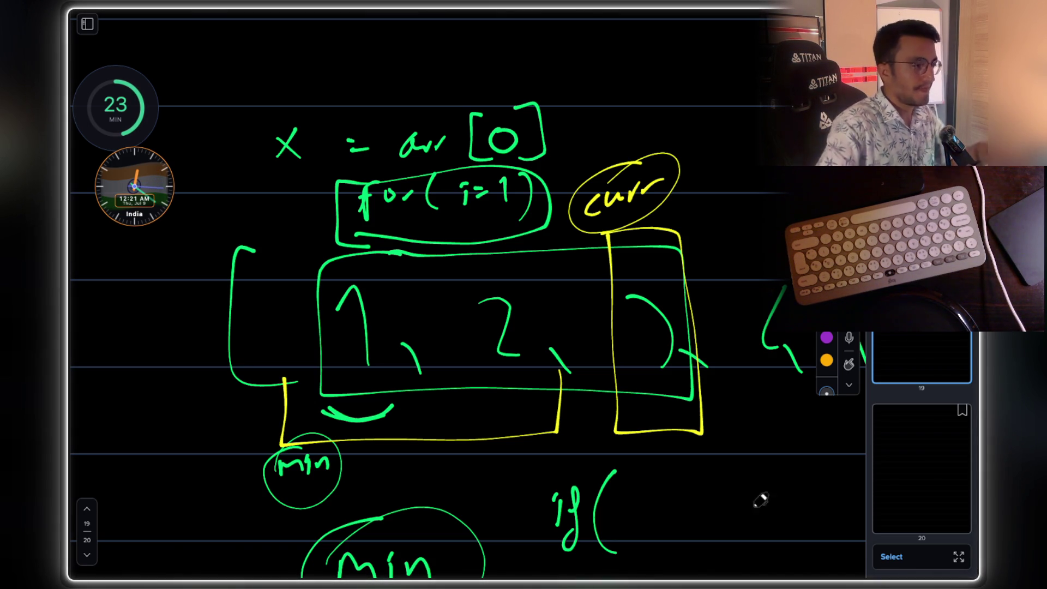
pyautogui.press('super+Tab')
pyautogui.press('super+Tab')
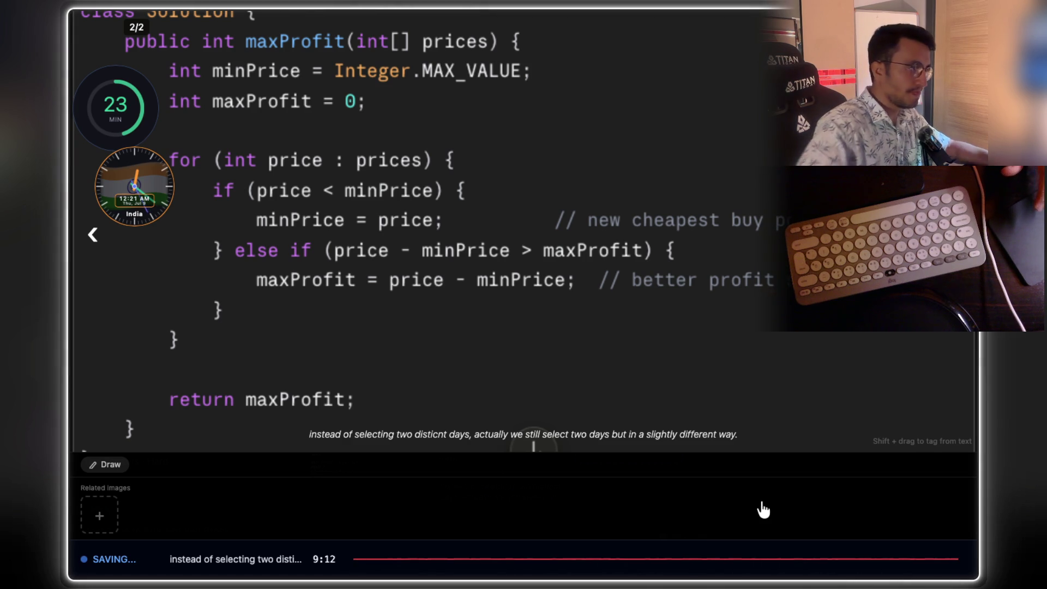
# Take the notes window out of full screen with the green window button
pyautogui.moveTo(110, 8)
pyautogui.click(106, 42)
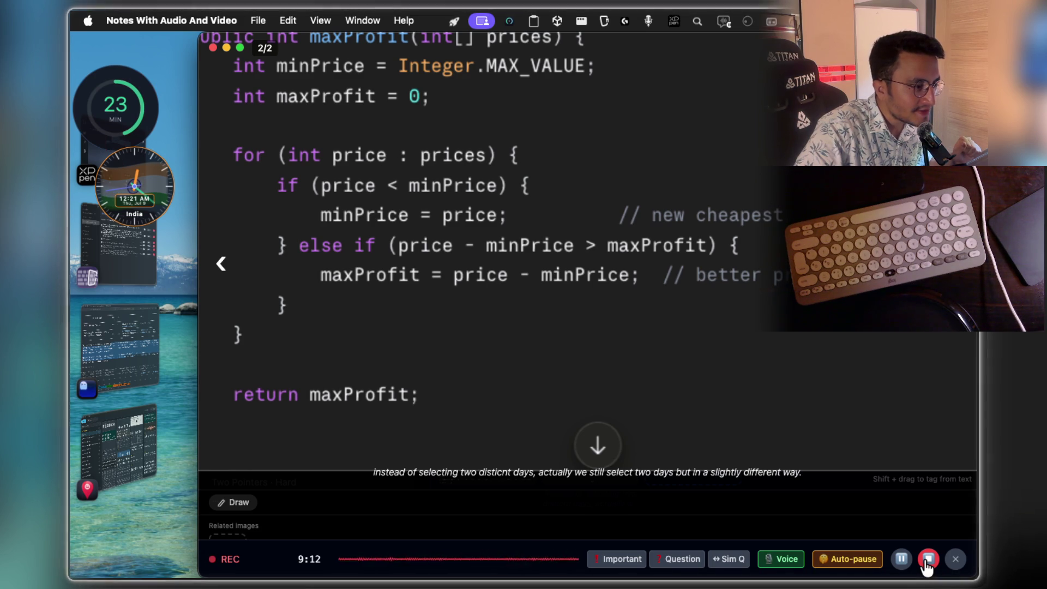
pyautogui.scroll(2, 582, 372)
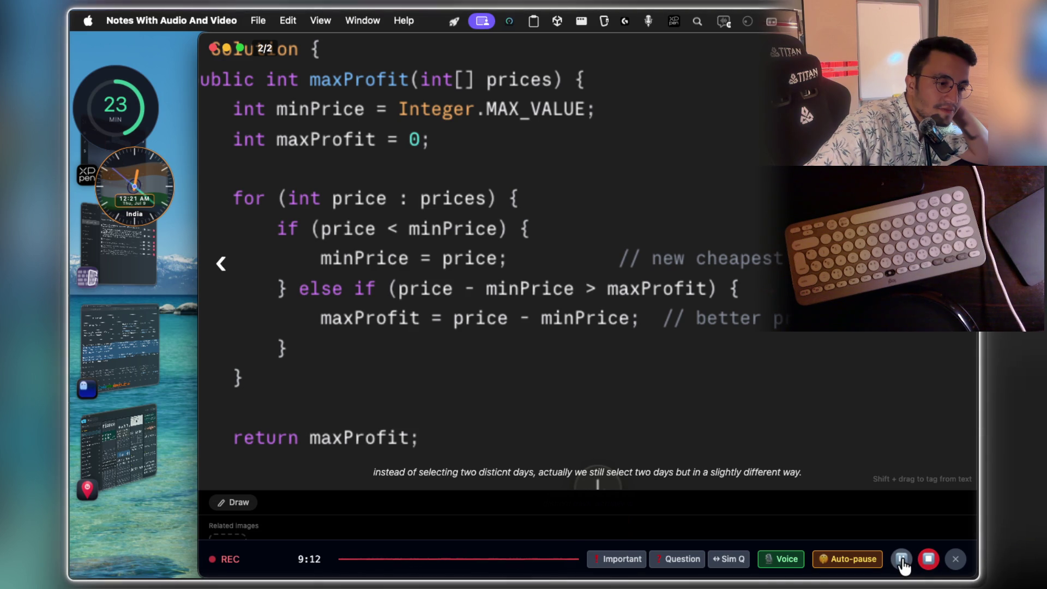
# End the voice recording from the recording bar
pyautogui.click(955, 565)
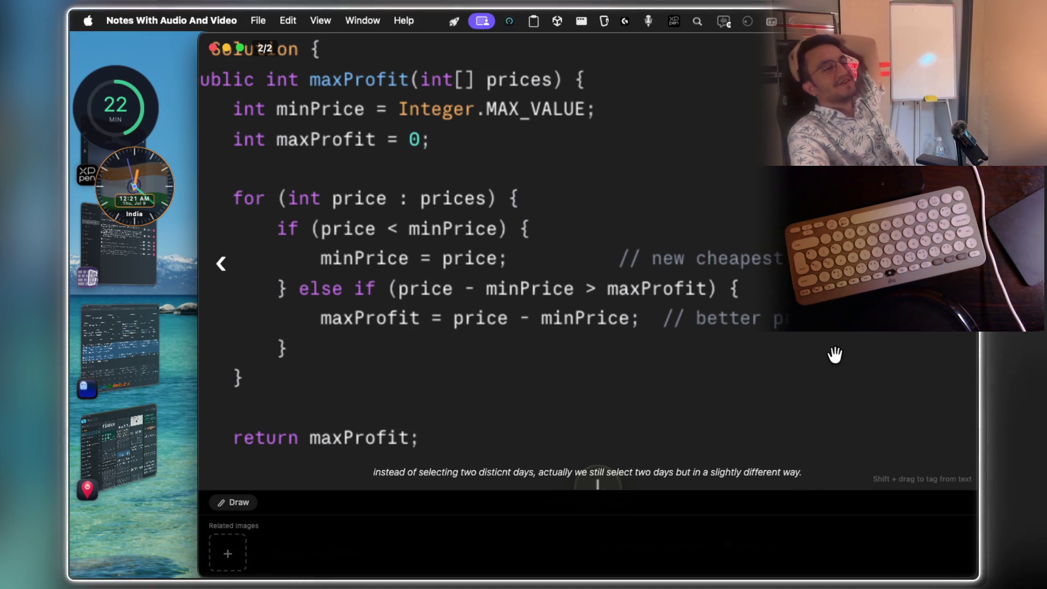
pyautogui.hscroll(1, 704, 317)
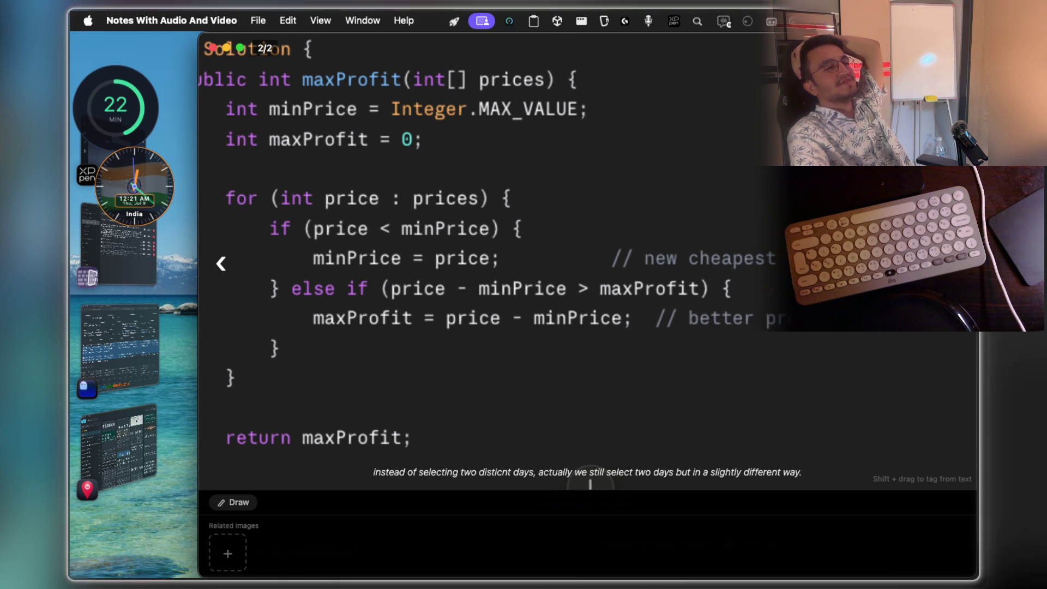
# Reopen the code screenshot and play back the saved Audio 1 clip, then close playback
pyautogui.press('Escape')
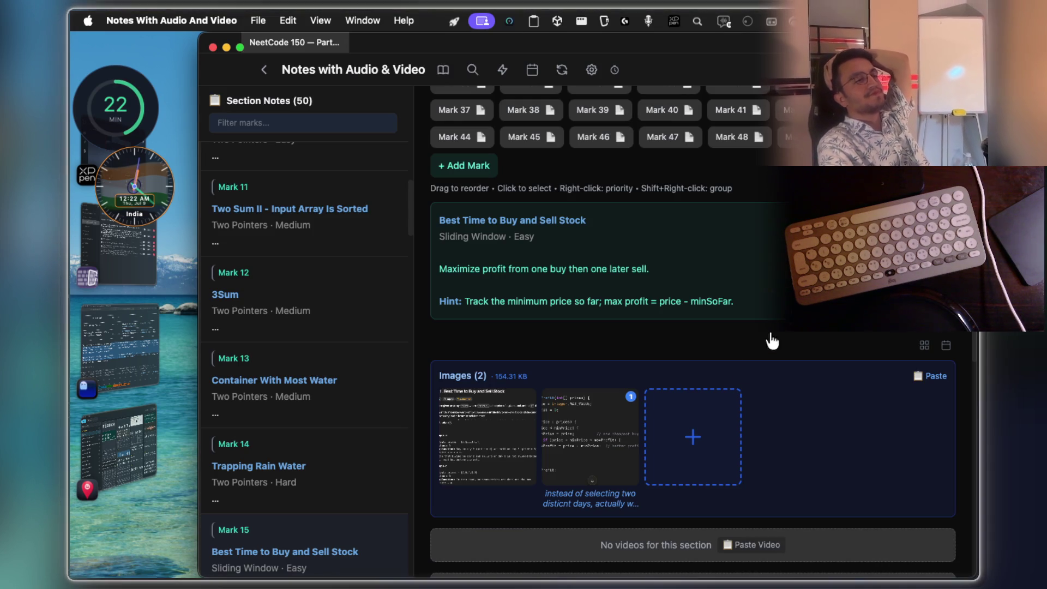
pyautogui.click(607, 428)
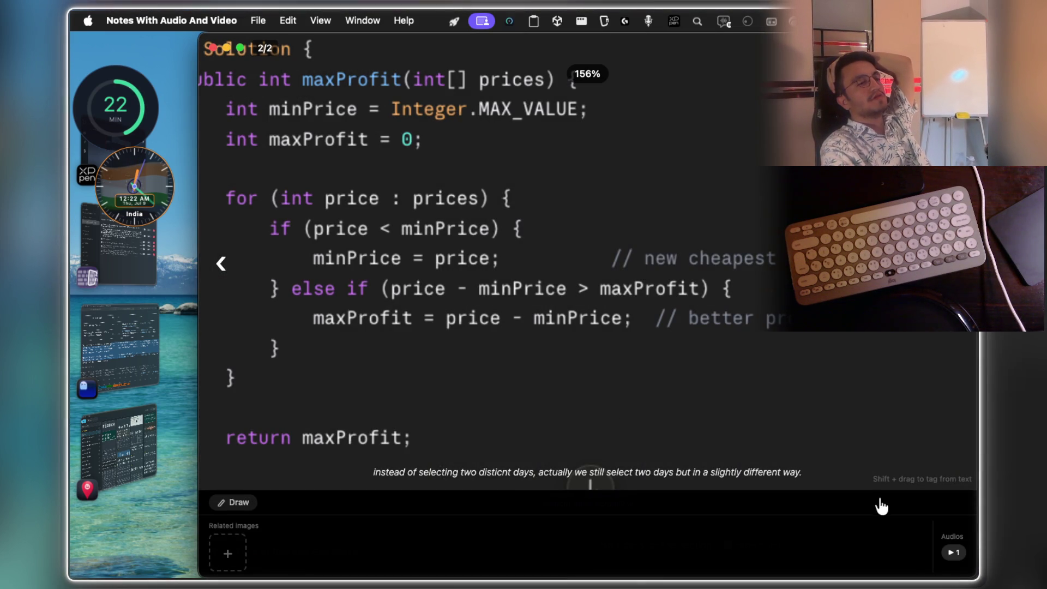
pyautogui.click(953, 554)
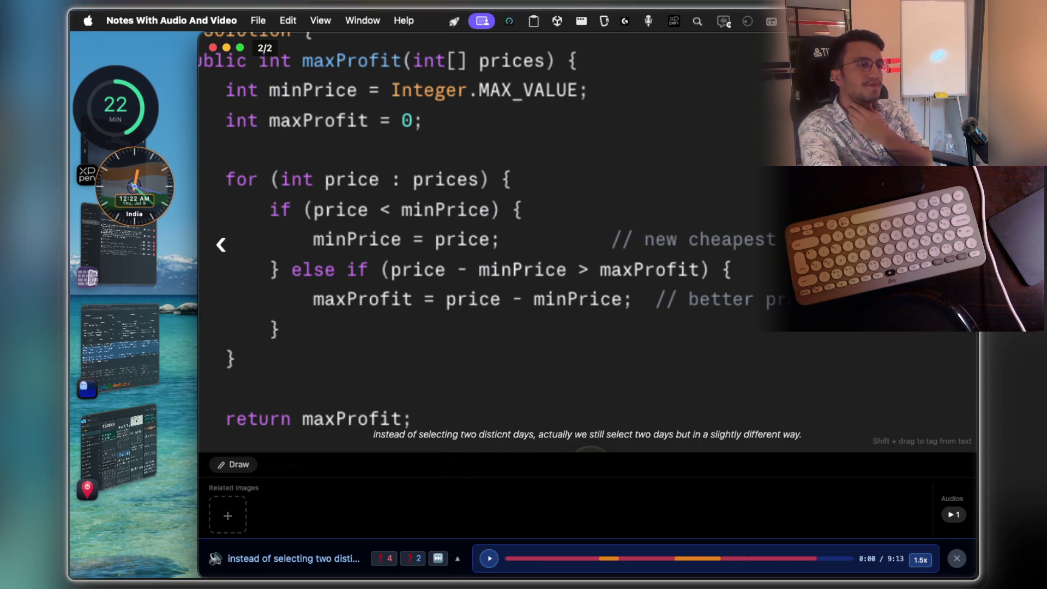
pyautogui.click(954, 559)
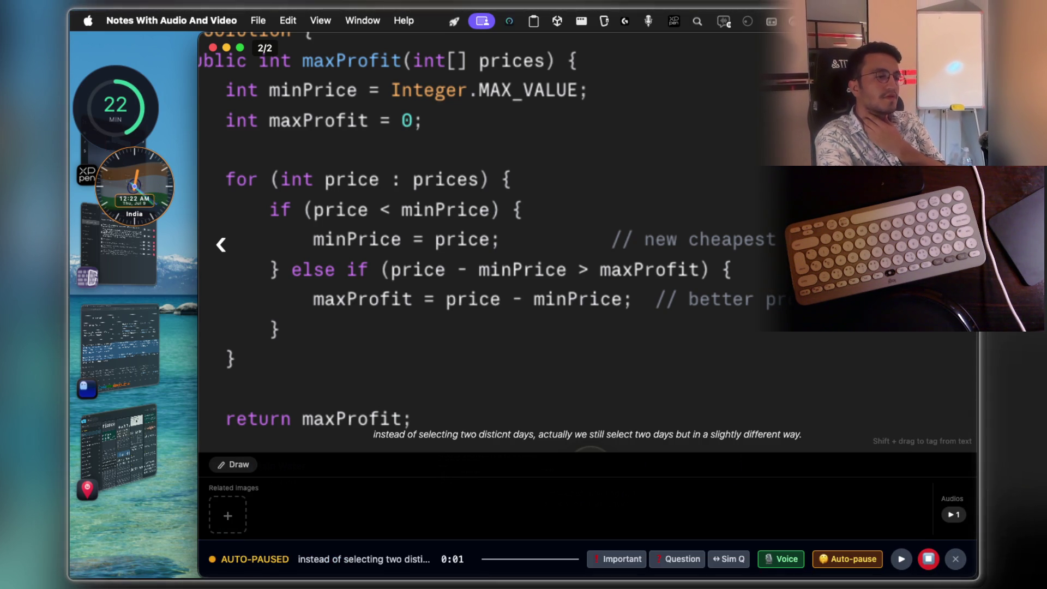
# Tag the moment Important to start a second recording
pyautogui.click(621, 564)
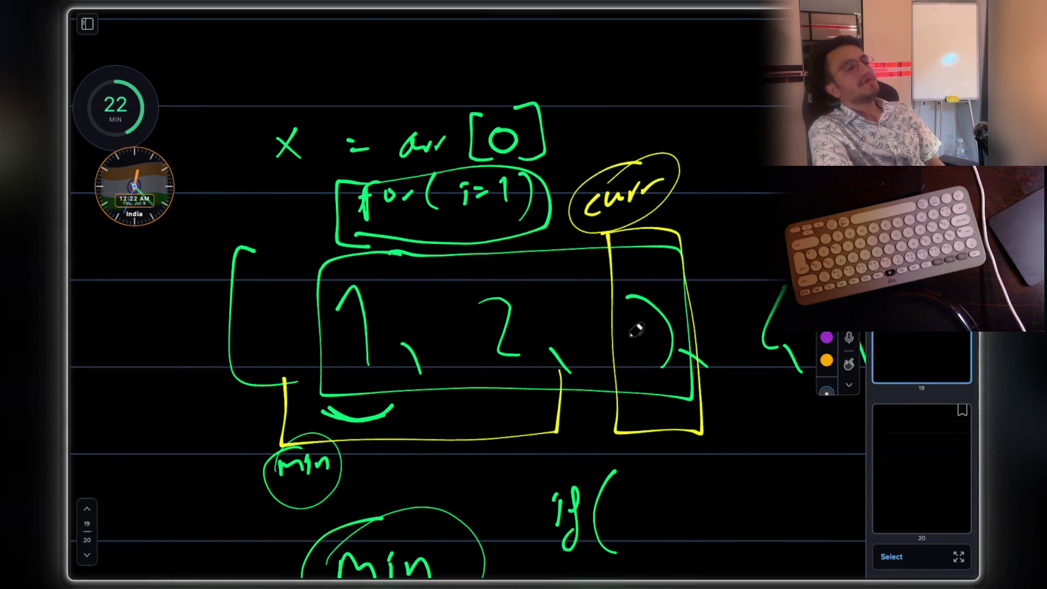
# Draw a yellow stroke under the green box on the whiteboard
pyautogui.moveTo(344, 397); pyautogui.dragTo(521, 377)
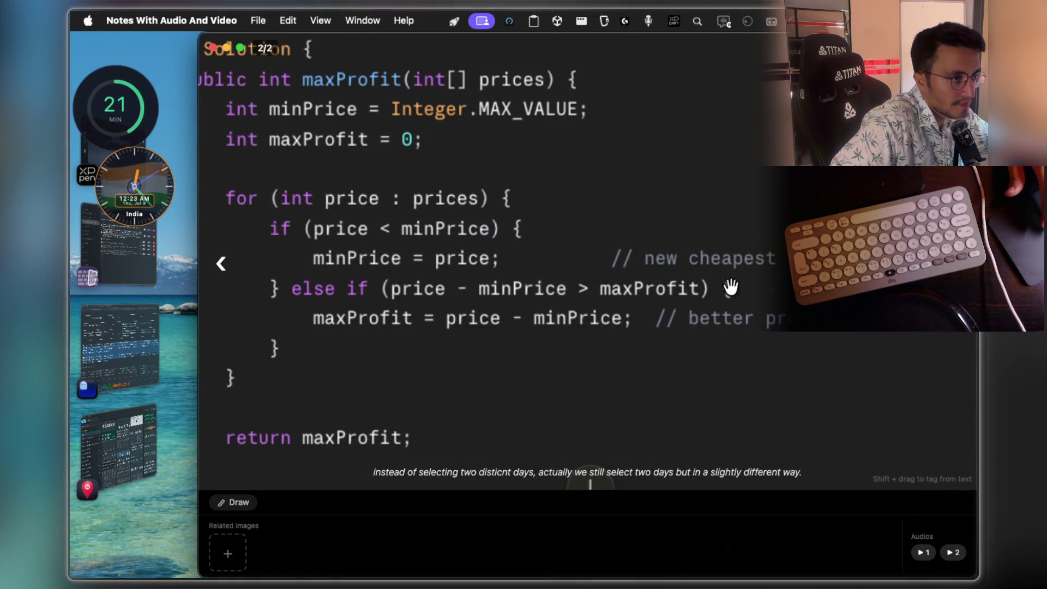
# Reopen the code screenshot full-size for another look, then close the viewer
pyautogui.press('Escape')
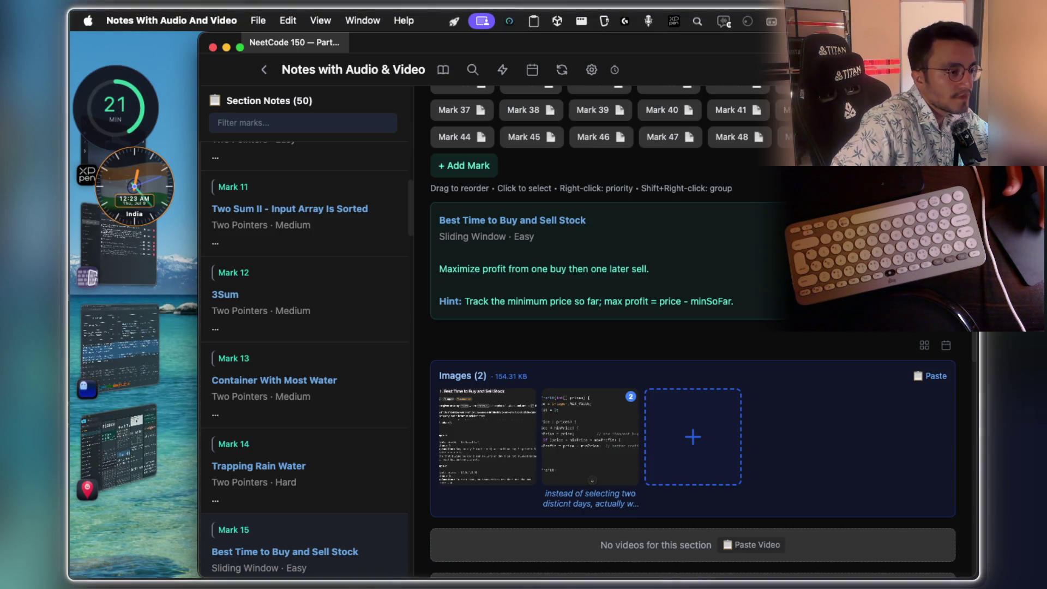
pyautogui.click(599, 441)
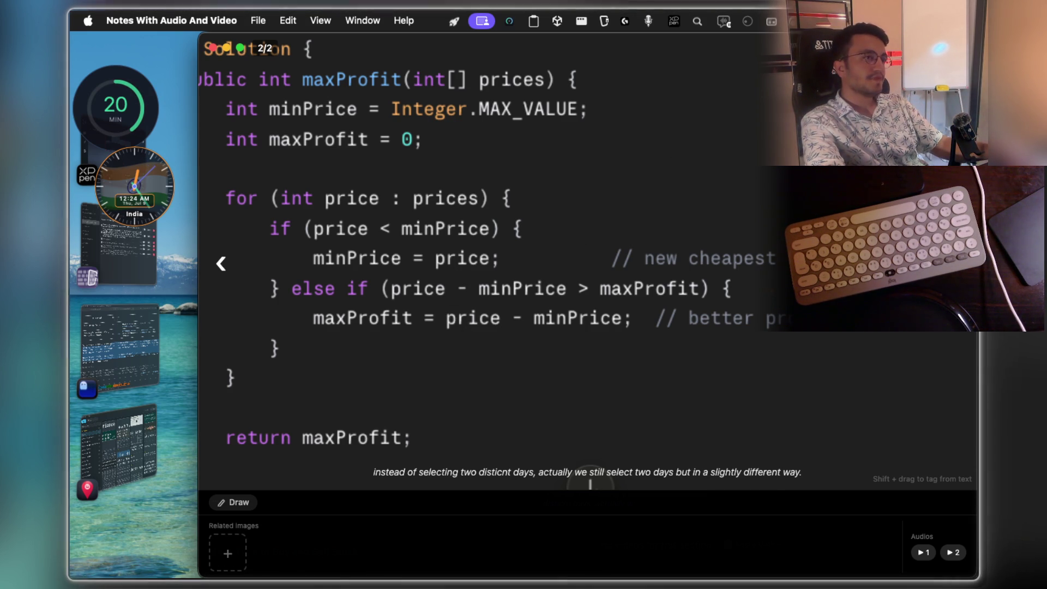
pyautogui.press('Escape')
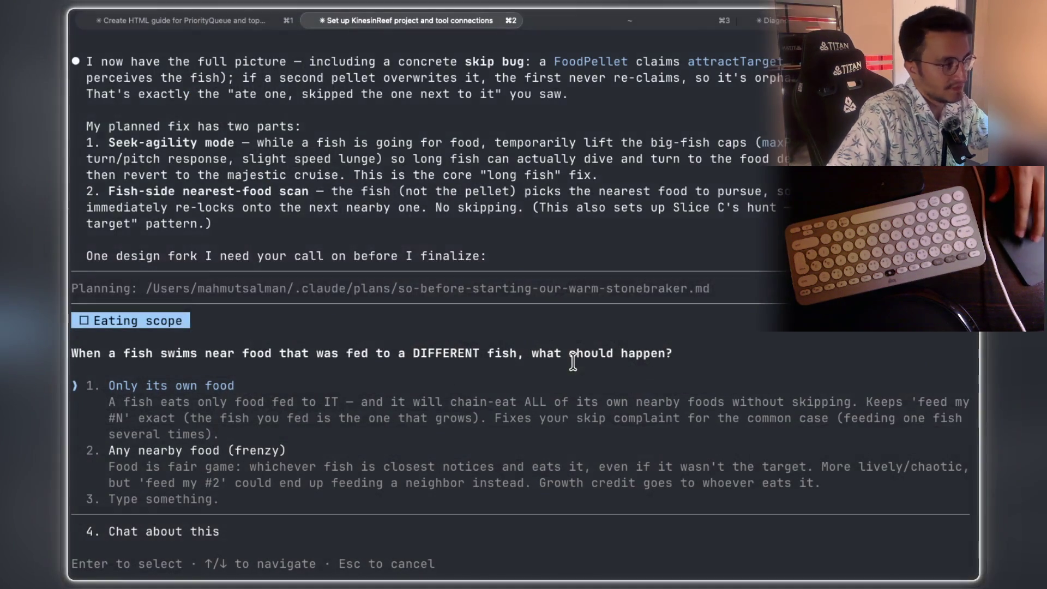
# Read through the eating-scope question, highlighting each option's wording including the frenzy caveat
pyautogui.moveTo(109, 354); pyautogui.dragTo(497, 363)
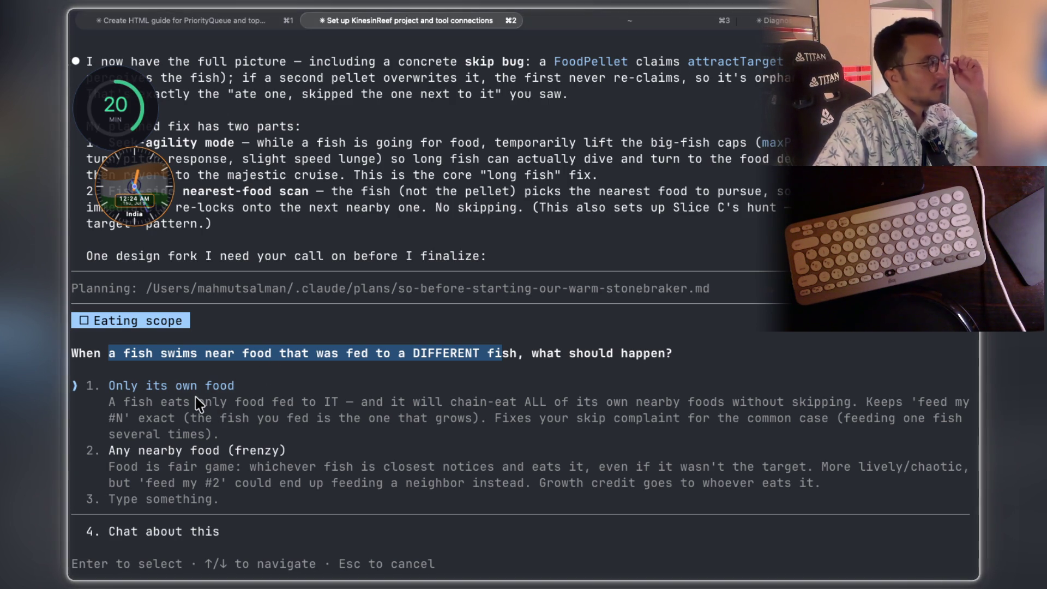
pyautogui.moveTo(188, 405); pyautogui.dragTo(279, 404)
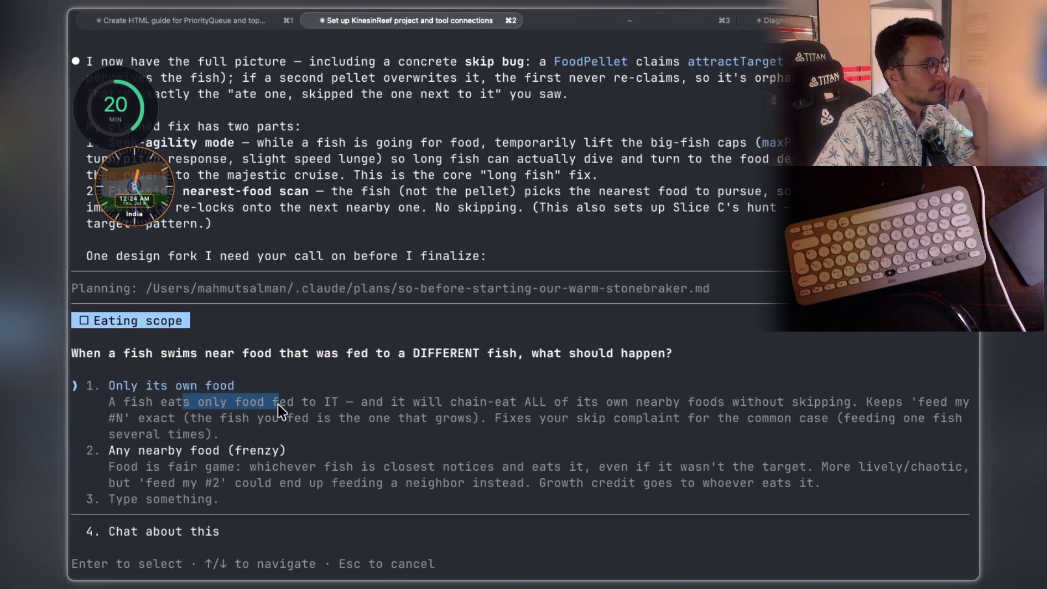
pyautogui.moveTo(443, 468); pyautogui.dragTo(893, 470)
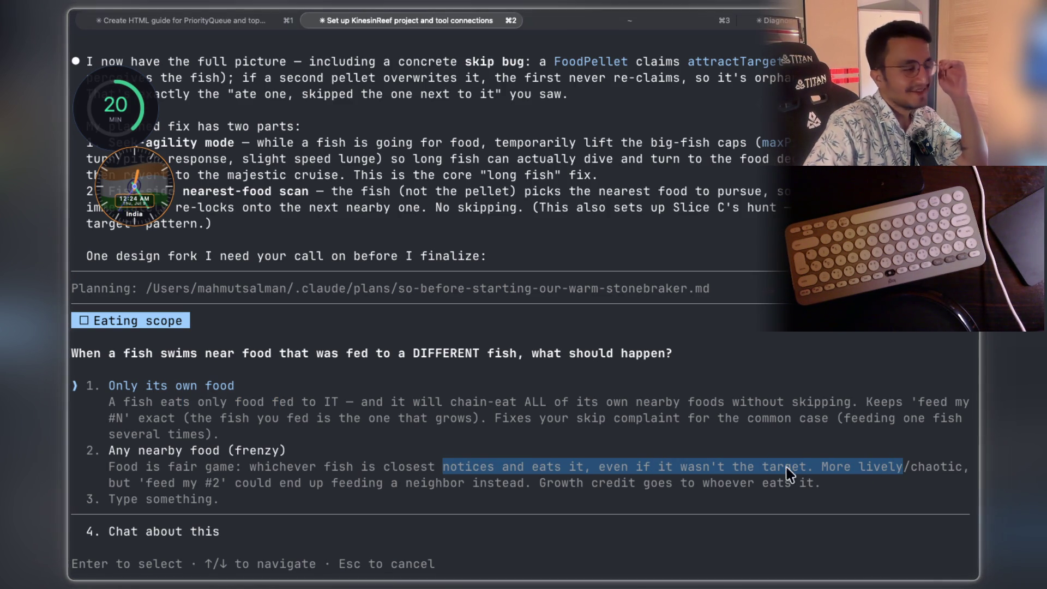
pyautogui.moveTo(139, 483); pyautogui.dragTo(283, 483)
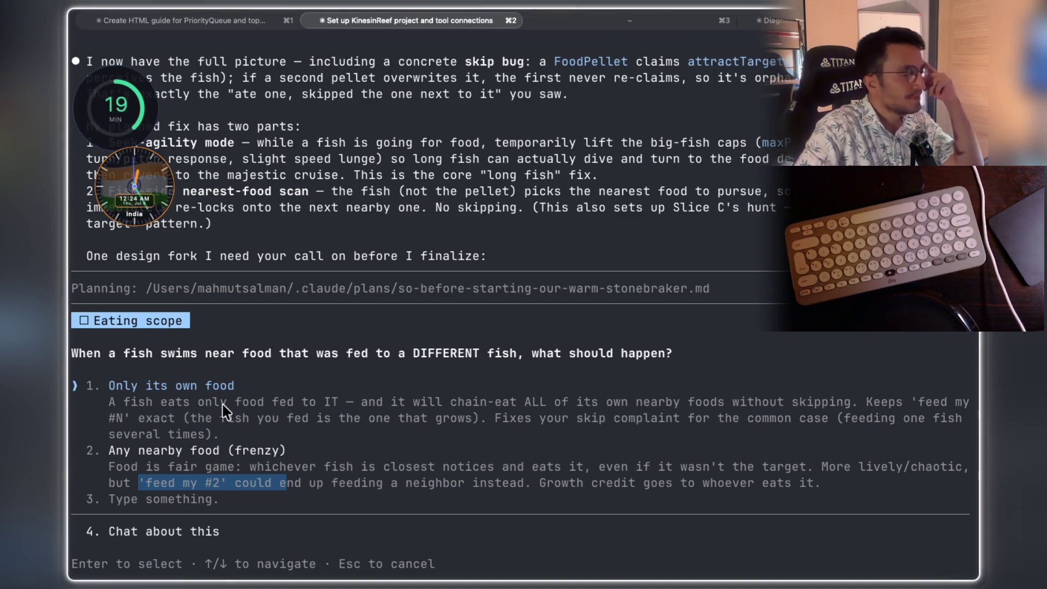
pyautogui.moveTo(161, 401); pyautogui.dragTo(341, 411)
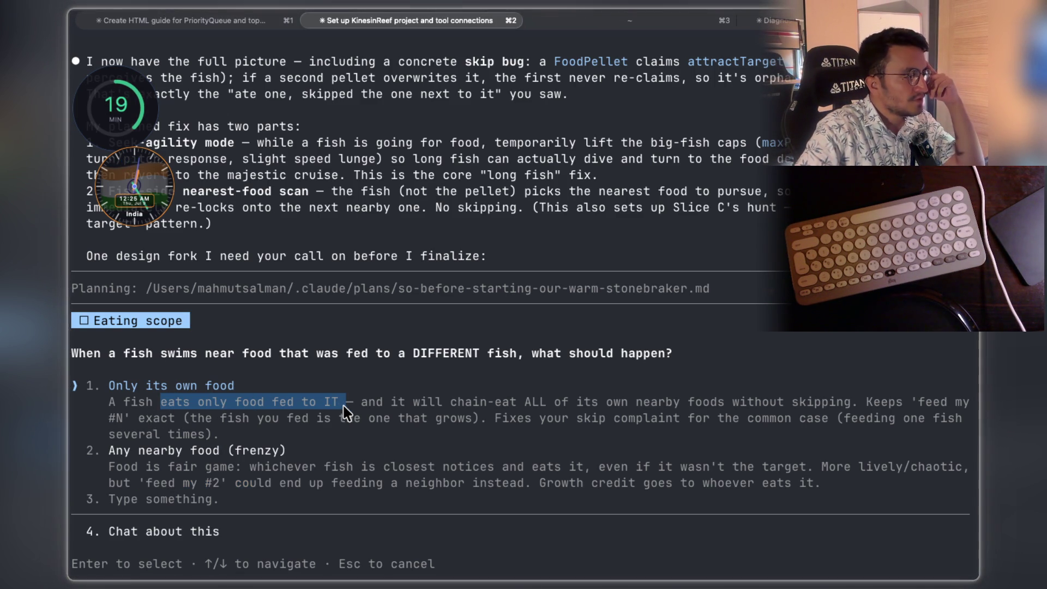
pyautogui.moveTo(413, 405); pyautogui.dragTo(679, 407)
pyautogui.moveTo(756, 406); pyautogui.dragTo(814, 407)
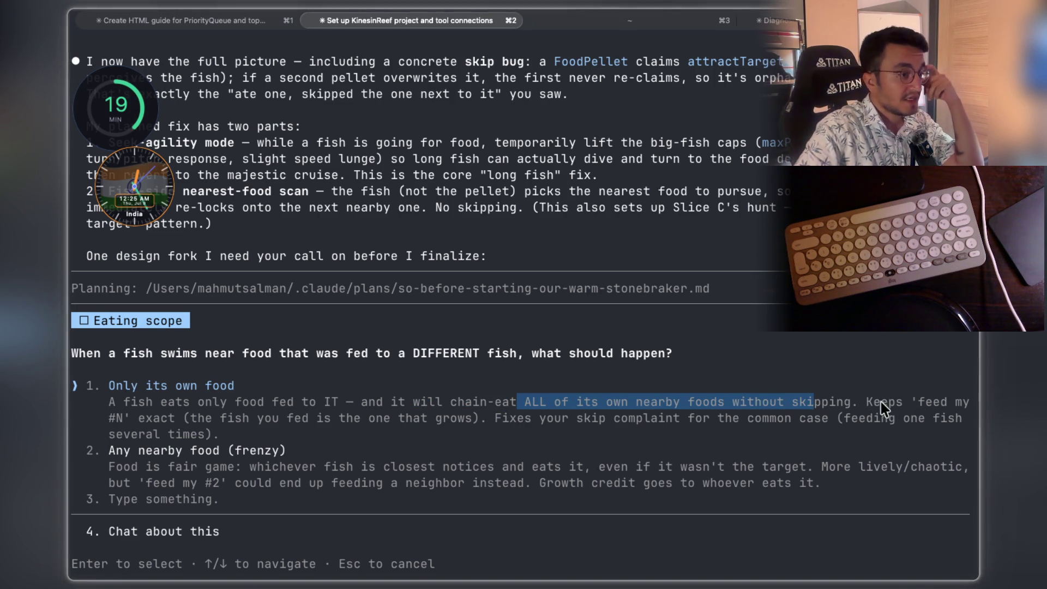
# Choose option 1, Only its own food, as the answer
pyautogui.click(221, 400)
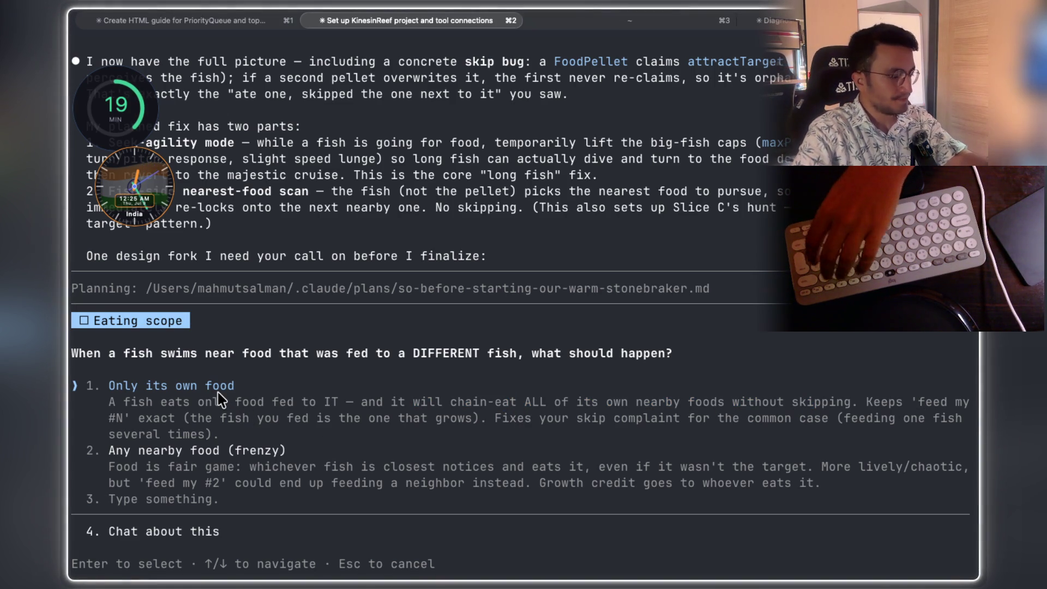
pyautogui.press('Return')
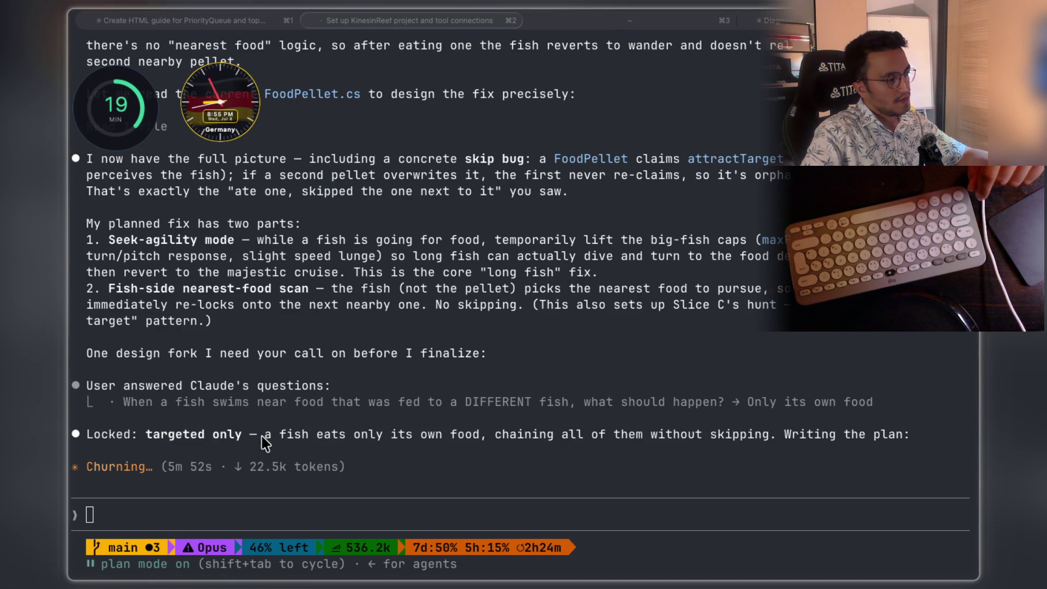
# Highlight the locked 'its own food' decision, then Cmd+Tab over to the LeetCode problem in Chrome
pyautogui.moveTo(399, 436); pyautogui.dragTo(875, 438)
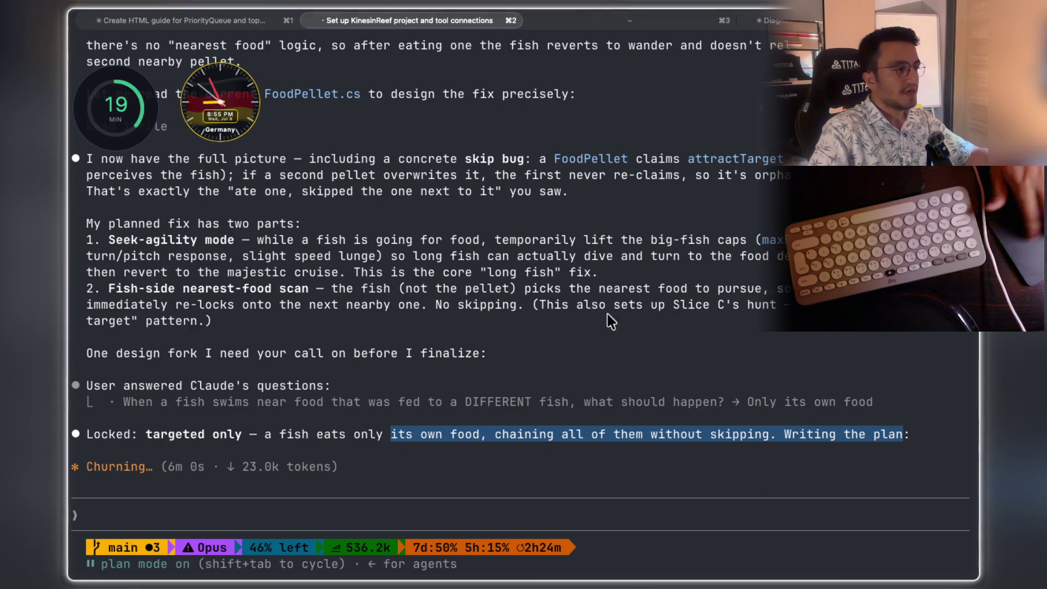
pyautogui.press('super+Tab')
pyautogui.press('super+Tab')
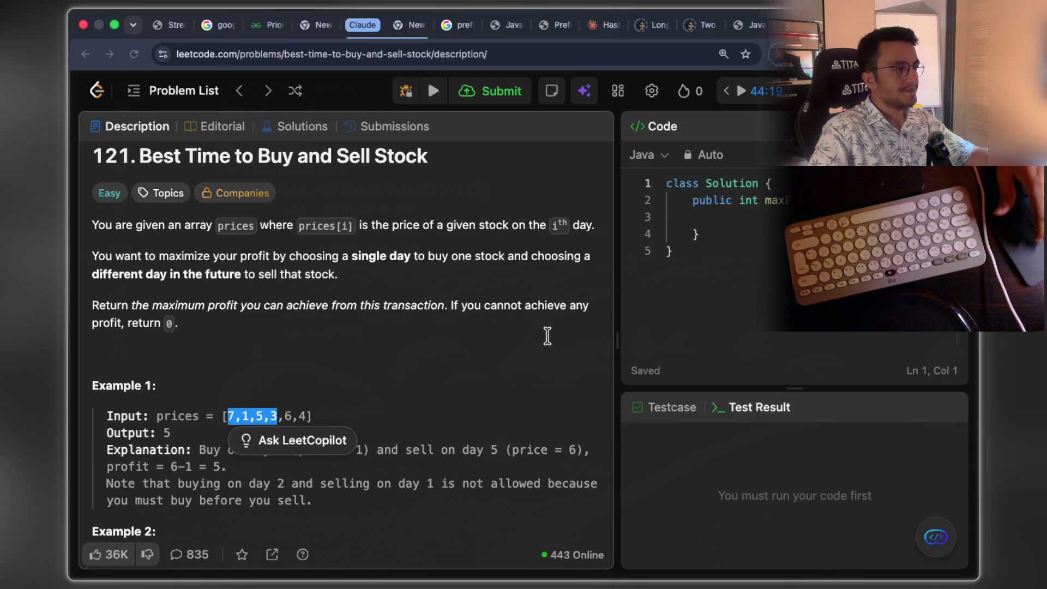
pyautogui.press('super+Tab')
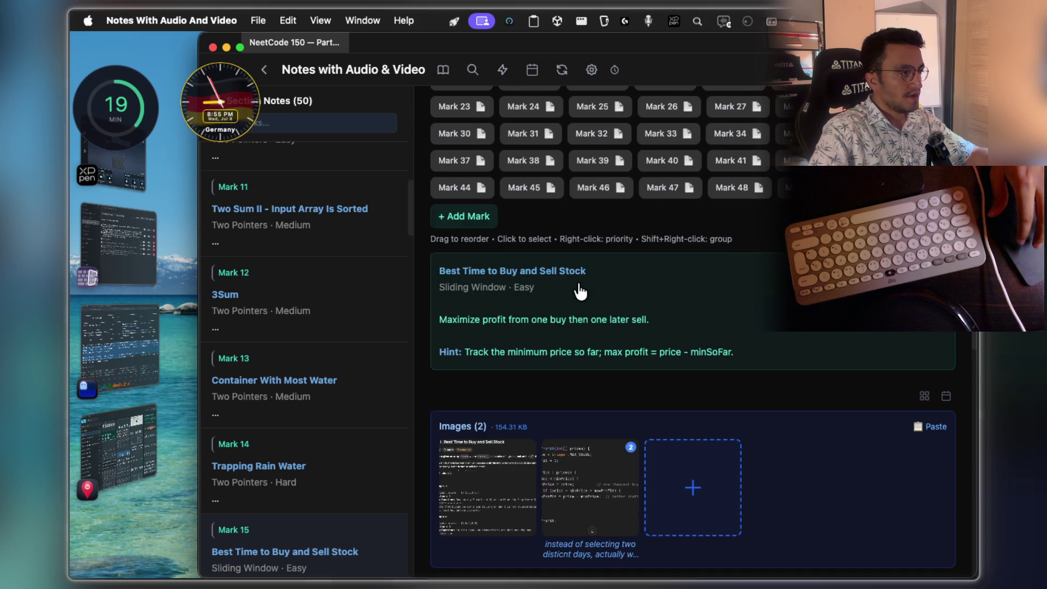
pyautogui.scroll(5, 579, 292)
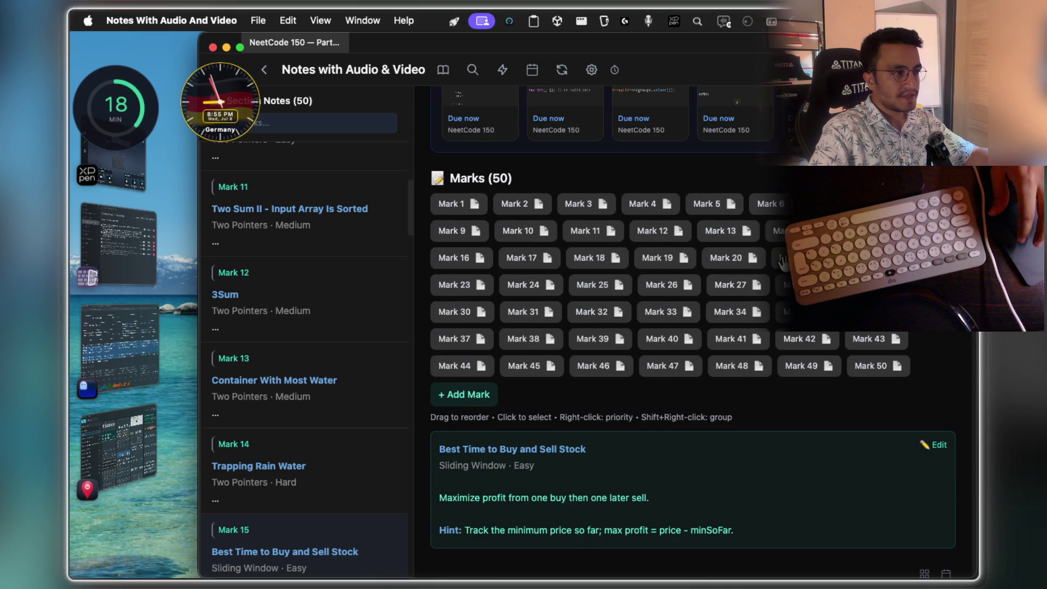
# Select Mark 16's Longest Substring Without Repeating Characters note and highlight part of its title
pyautogui.press('Right')
pyautogui.moveTo(526, 458)
pyautogui.mouseDown()
pyautogui.moveTo(670, 455)
pyautogui.moveTo(442, 451)
pyautogui.mouseUp()
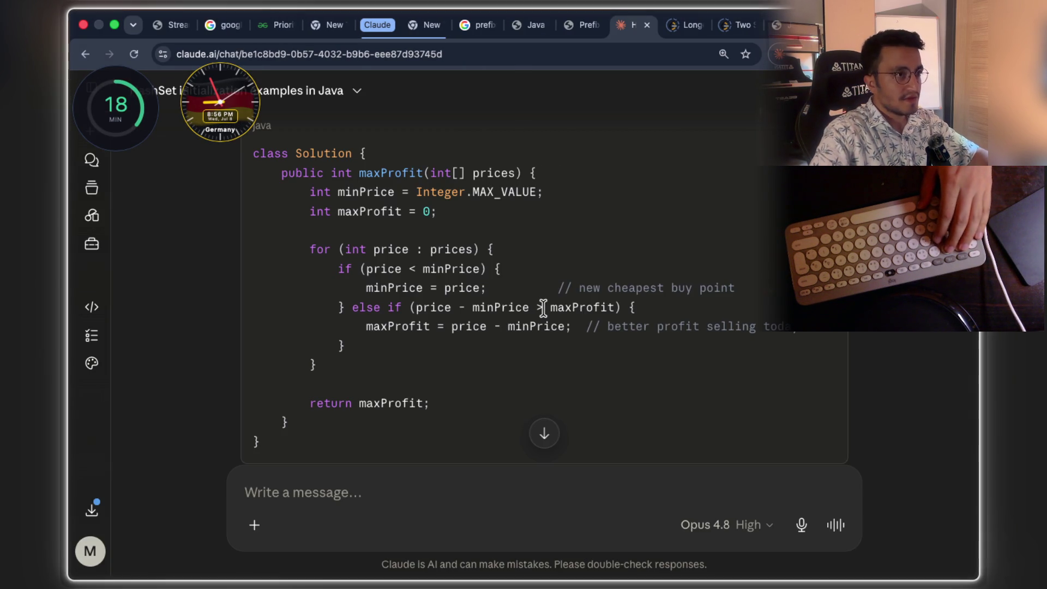
# Close two stale tabs and search for the problem in a new tab, landing on LeetCode's Longest Substring page
pyautogui.press('super+w')
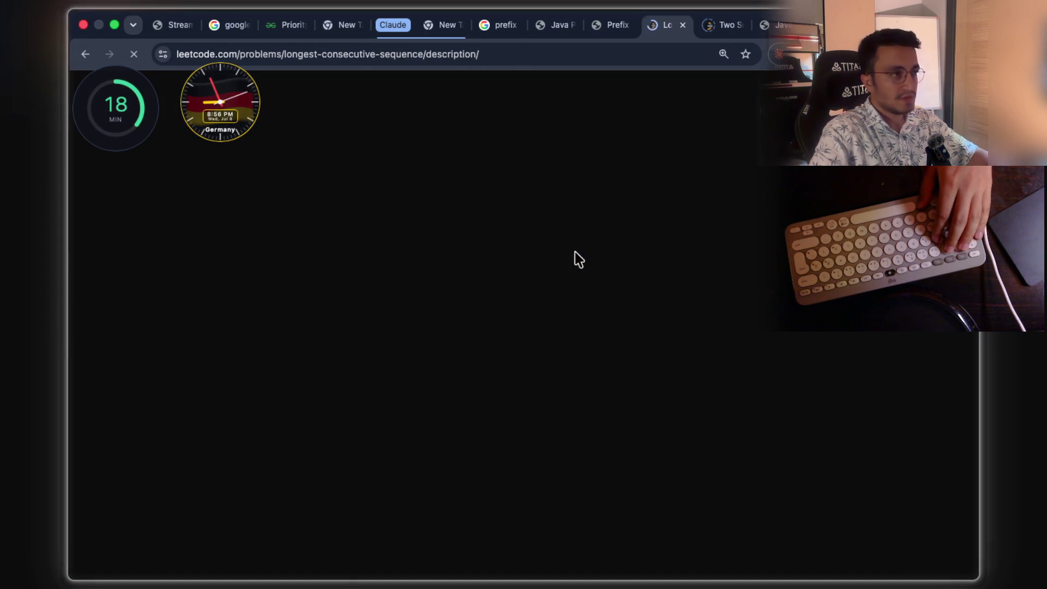
pyautogui.press('super+w')
pyautogui.press('super+t')
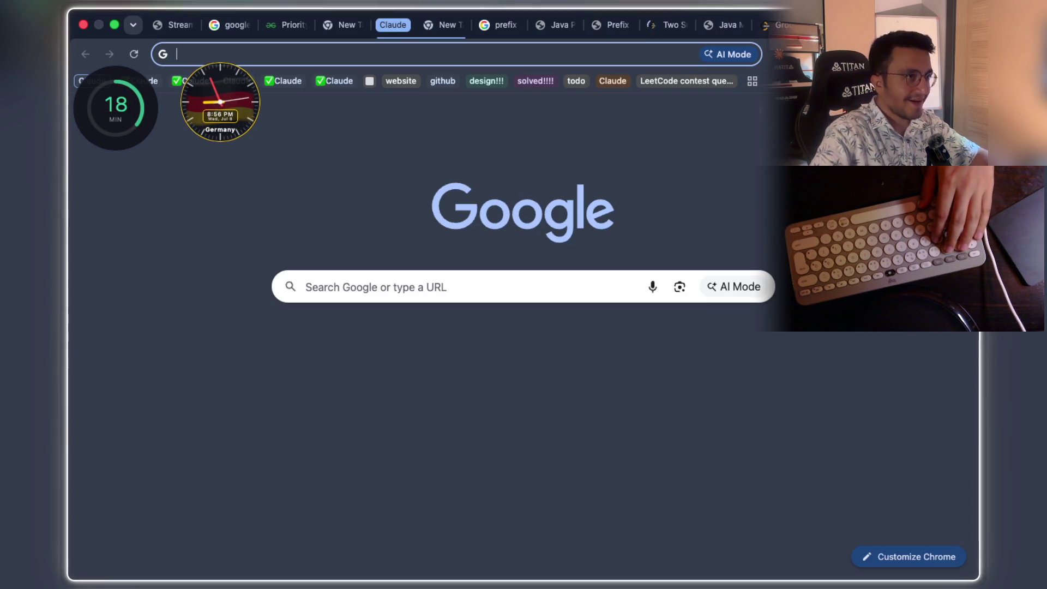
pyautogui.write('Longest Substring Without Repeating Characters')
pyautogui.write('l')
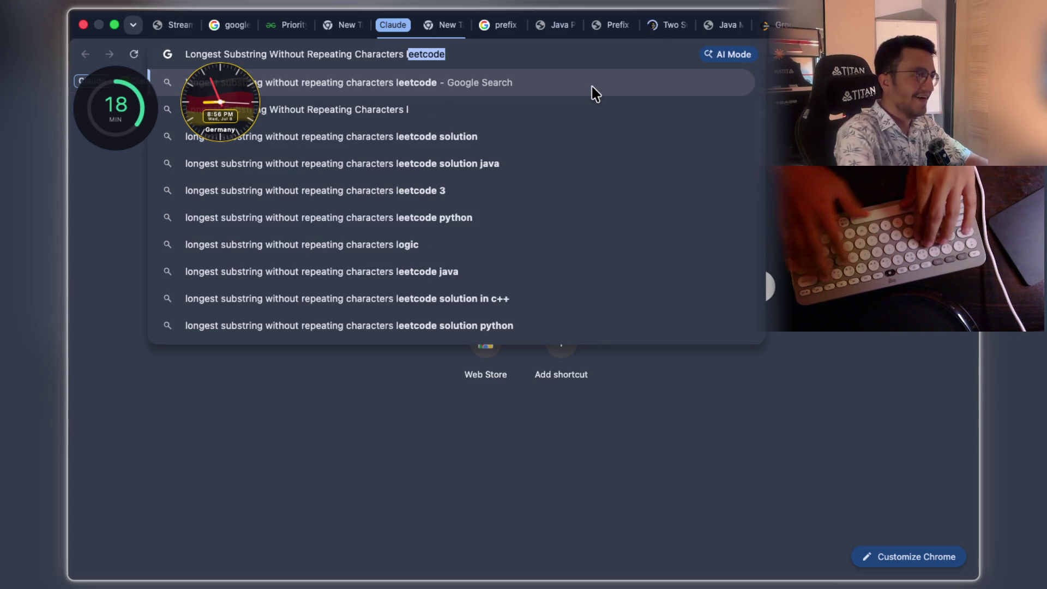
pyautogui.write('eetcode')
pyautogui.press('Return')
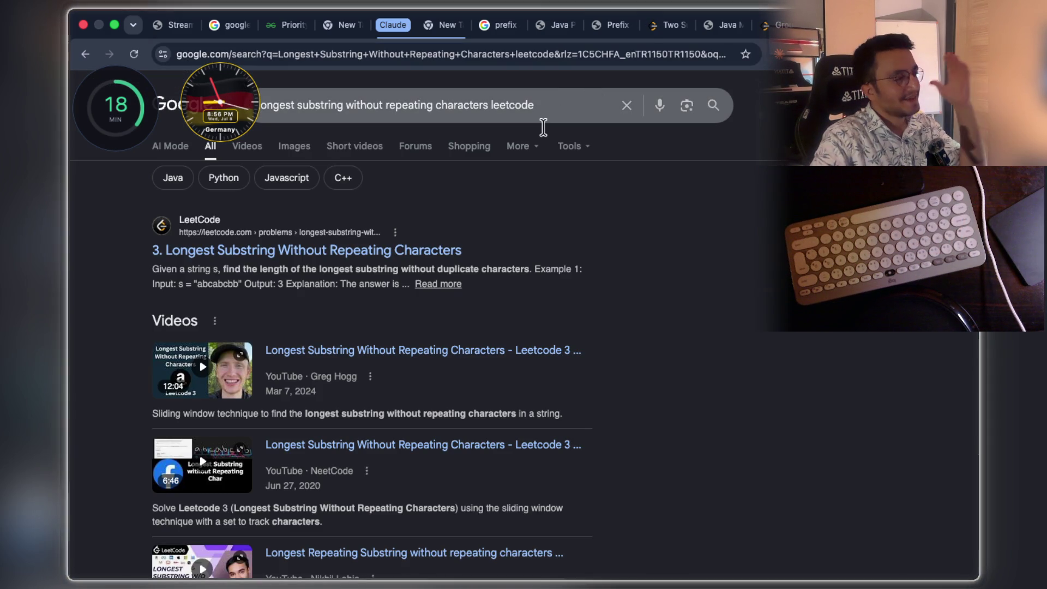
pyautogui.click(363, 244)
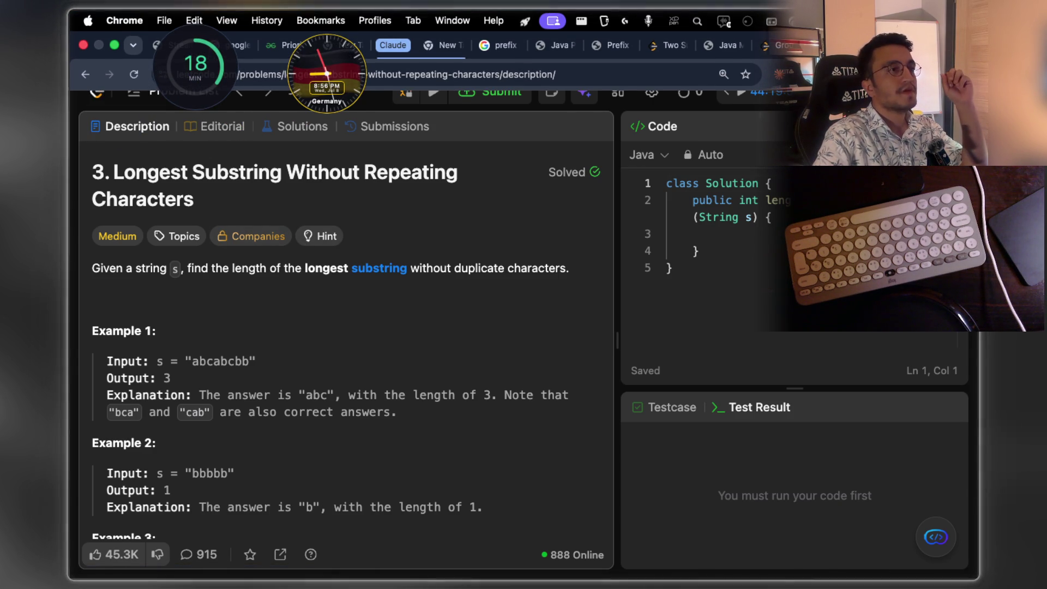
# Bring up CleanShot X to begin a scrolling screen capture
pyautogui.click(810, 20)
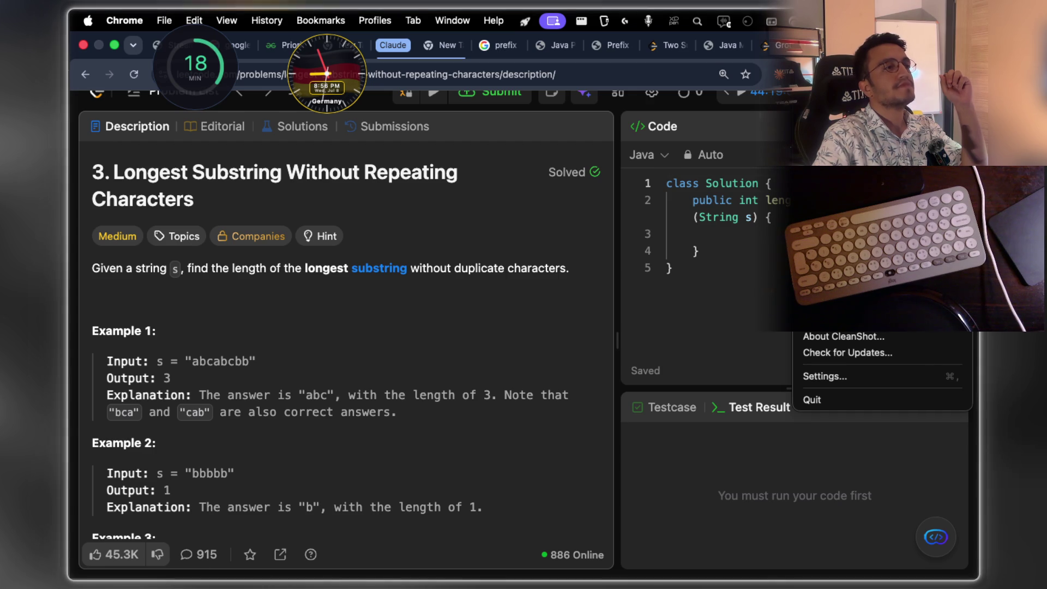
pyautogui.press('Escape')
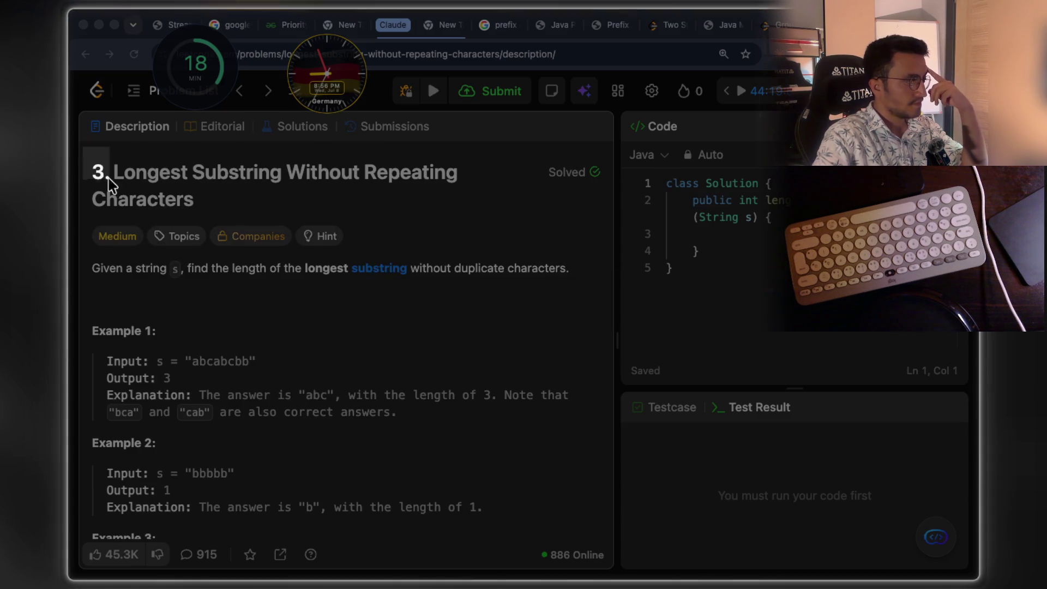
# Scroll-capture the Description panel region of the problem page and finish with Done
pyautogui.moveTo(81, 148)
pyautogui.mouseDown()
pyautogui.moveTo(618, 489)
pyautogui.moveTo(598, 521)
pyautogui.mouseUp()
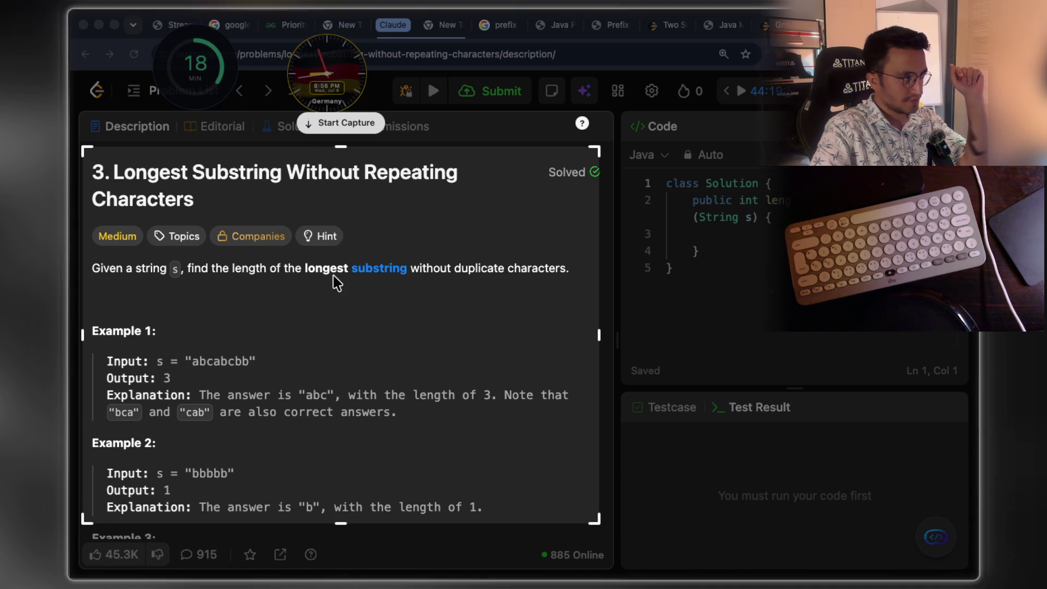
pyautogui.click(351, 124)
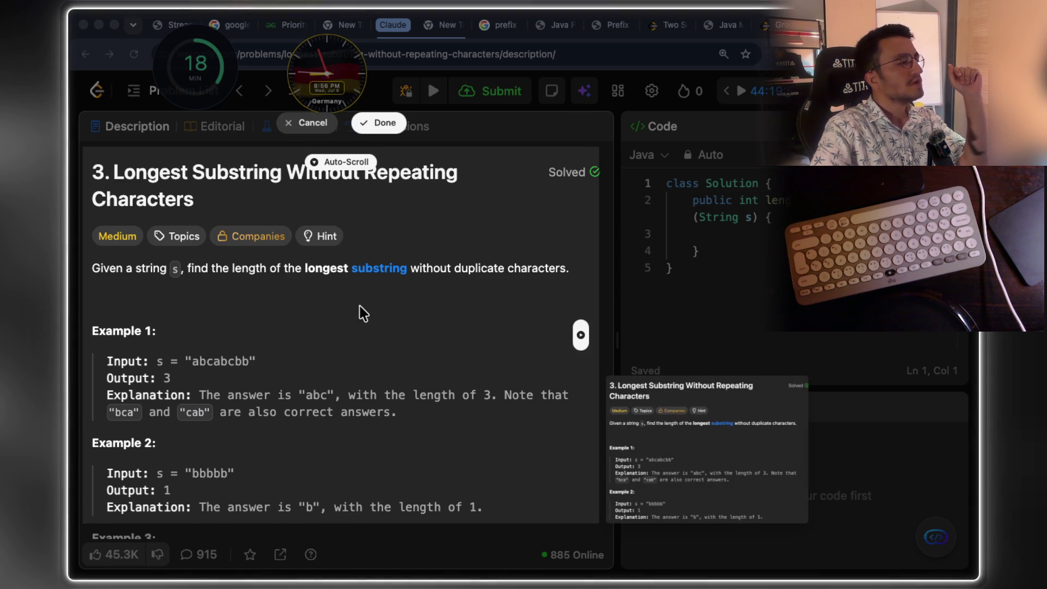
pyautogui.scroll(-1, 360, 312)
pyautogui.press('Return')
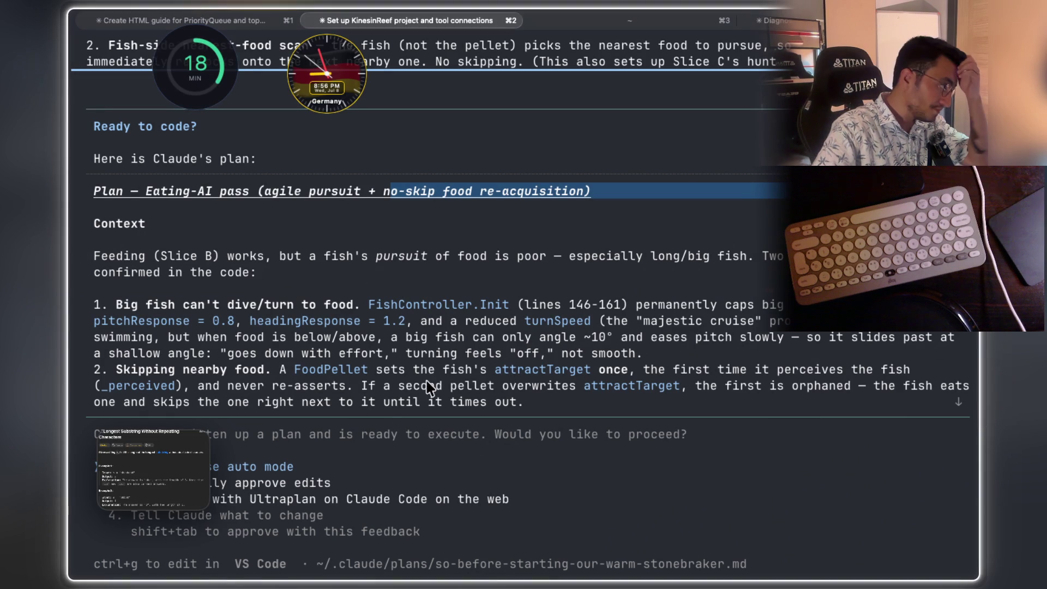
# Read the plan's diving, headingResponse/turnSpeed and food below/above sections, highlighting key phrases
pyautogui.moveTo(161, 305); pyautogui.dragTo(305, 307)
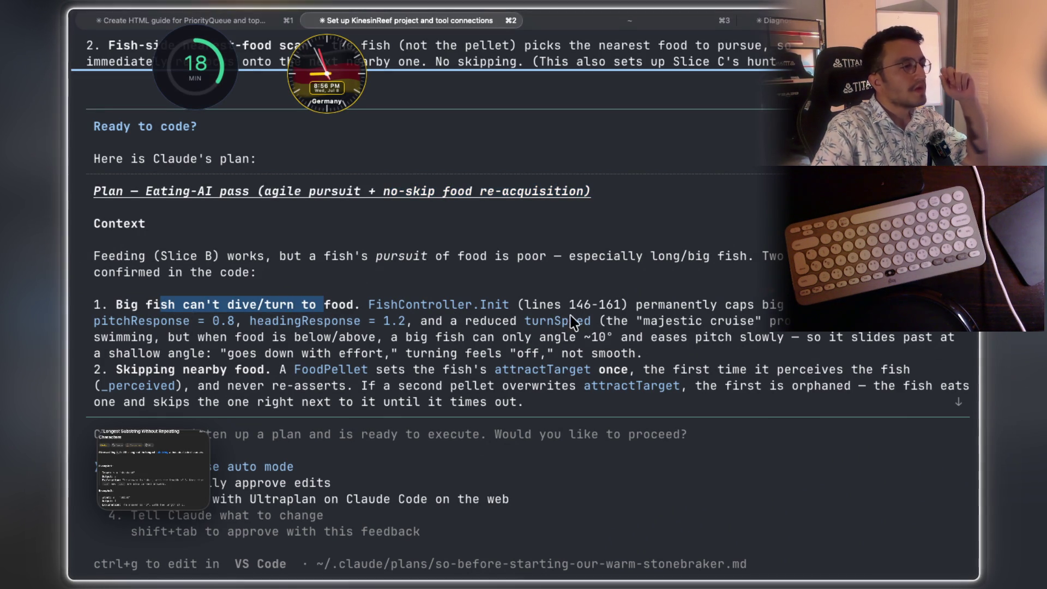
pyautogui.moveTo(637, 306); pyautogui.dragTo(759, 311)
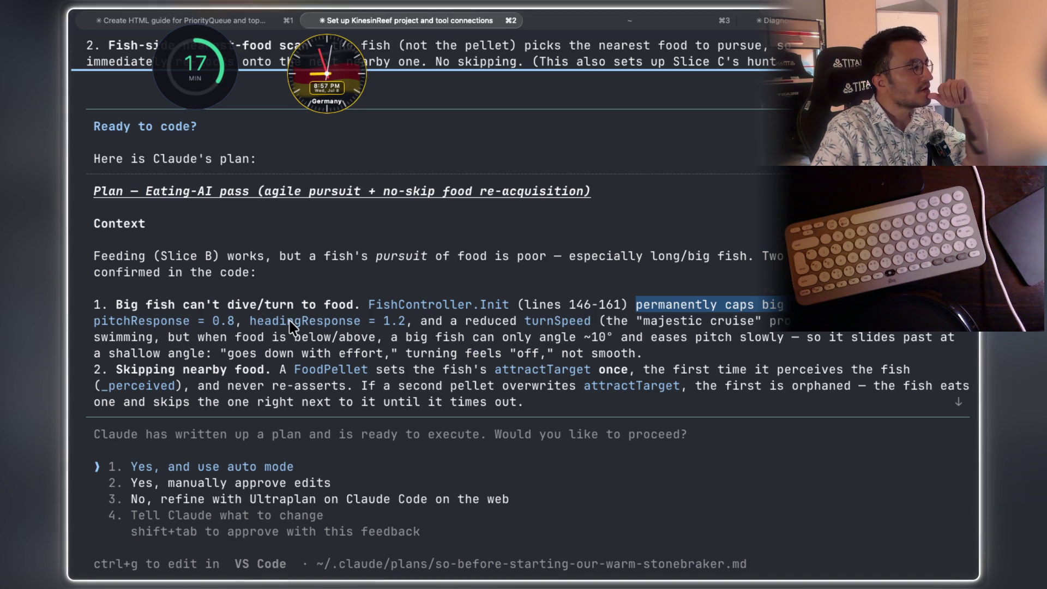
pyautogui.moveTo(251, 323); pyautogui.dragTo(460, 329)
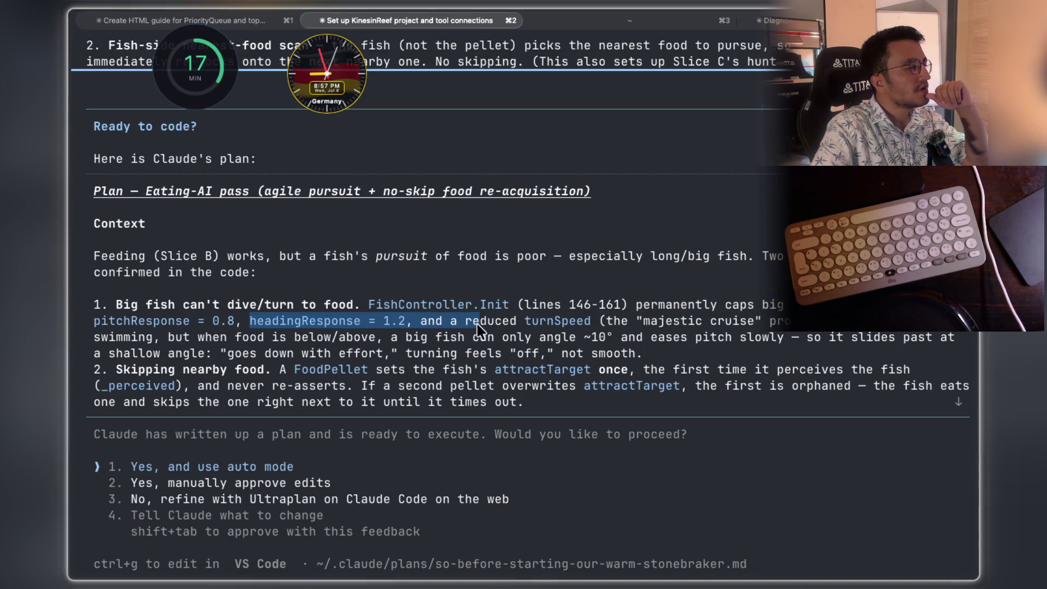
pyautogui.moveTo(526, 329); pyautogui.dragTo(700, 327)
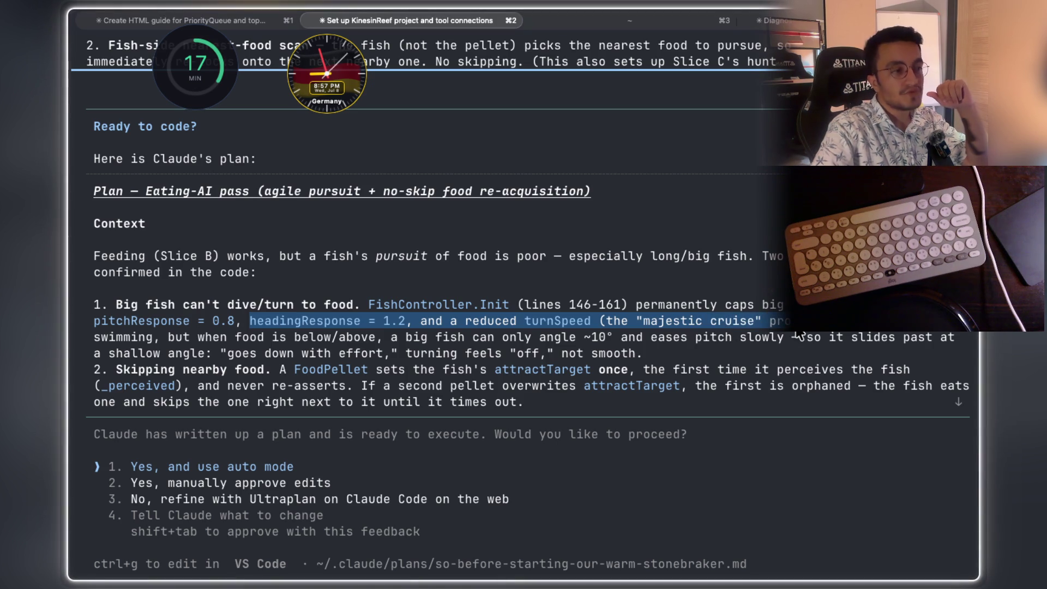
pyautogui.moveTo(867, 335); pyautogui.dragTo(932, 335)
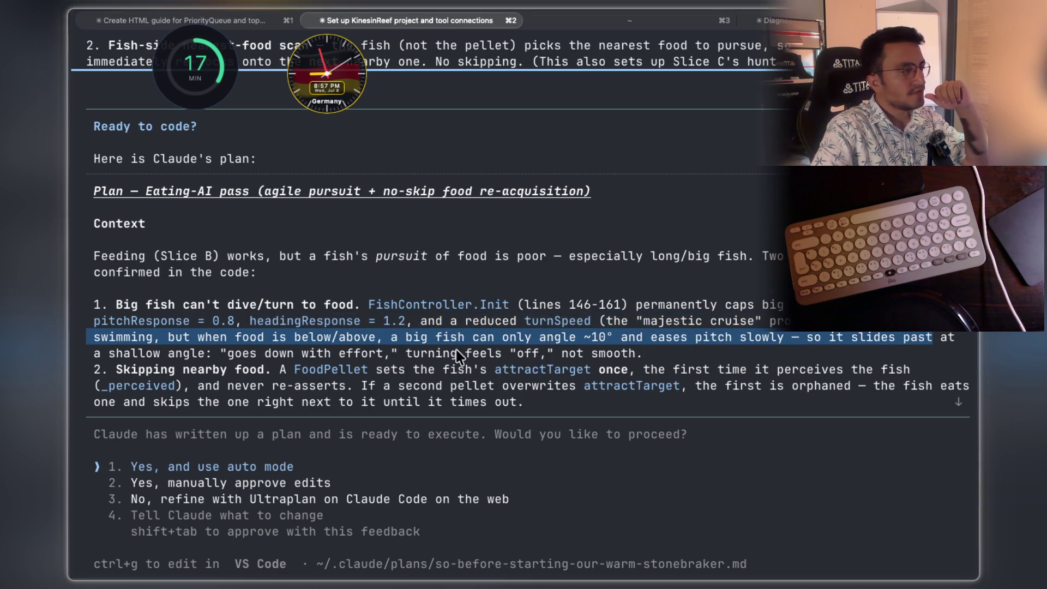
pyautogui.click(221, 354)
pyautogui.moveTo(198, 338); pyautogui.dragTo(670, 347)
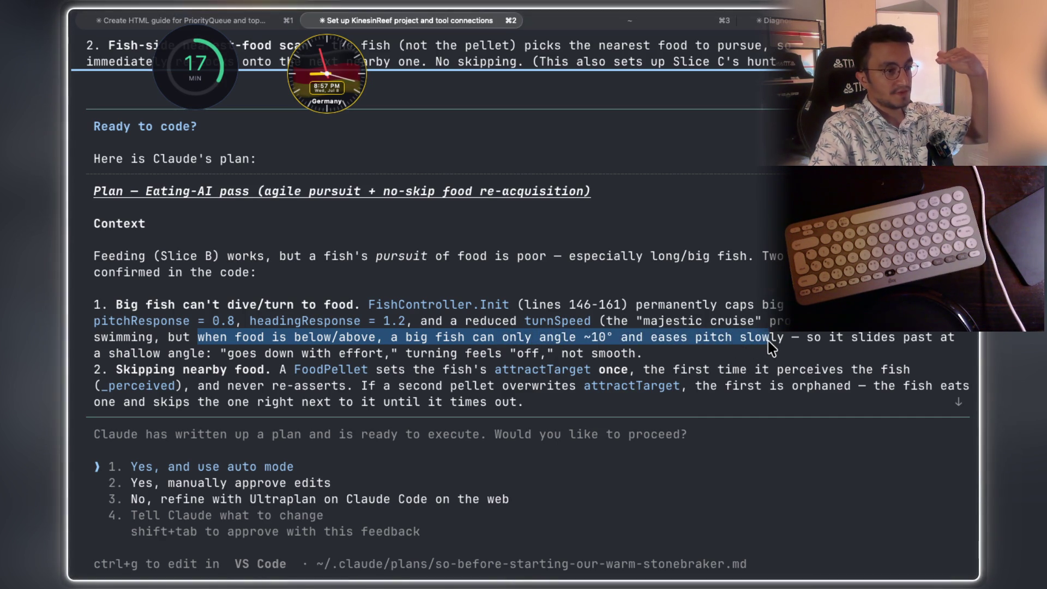
pyautogui.moveTo(769, 347); pyautogui.dragTo(832, 347)
pyautogui.moveTo(916, 346); pyautogui.dragTo(949, 345)
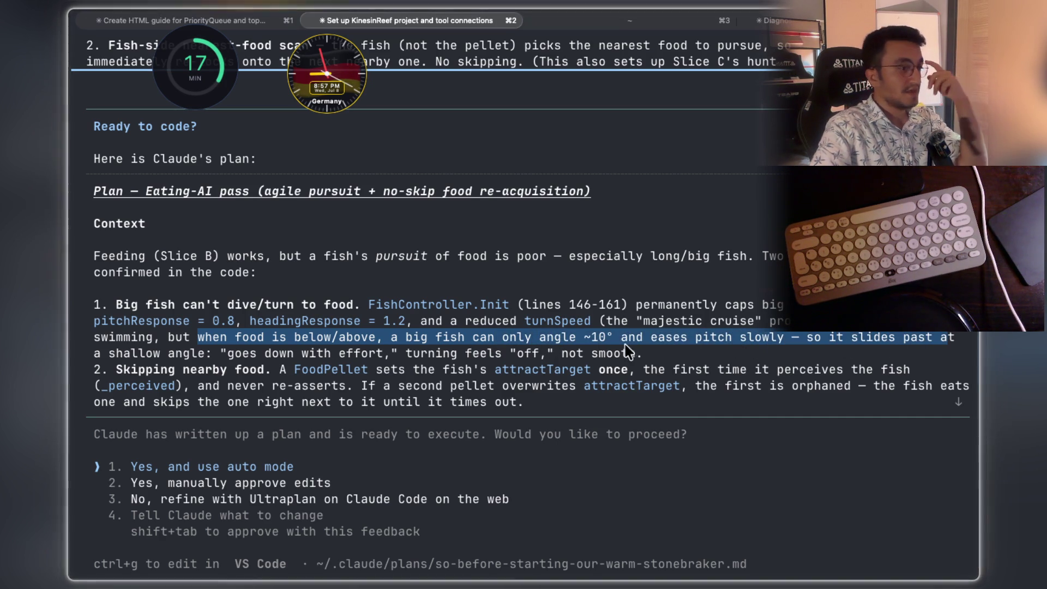
pyautogui.moveTo(131, 353); pyautogui.dragTo(360, 360)
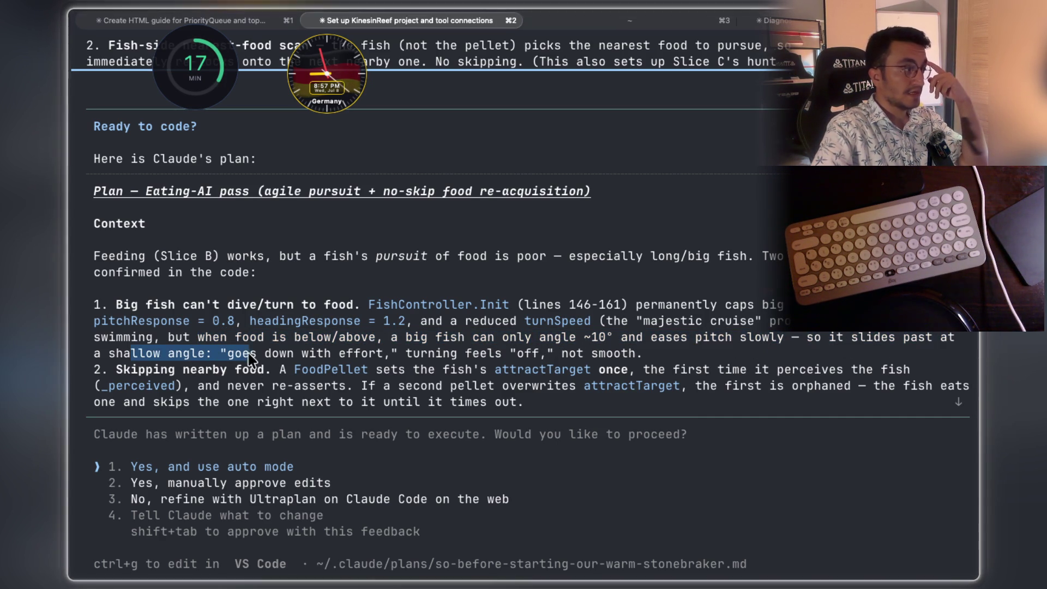
# Read the Skipping nearby food and never re-asserts parts, then approve the plan with Yes, and use auto mode
pyautogui.click(410, 364)
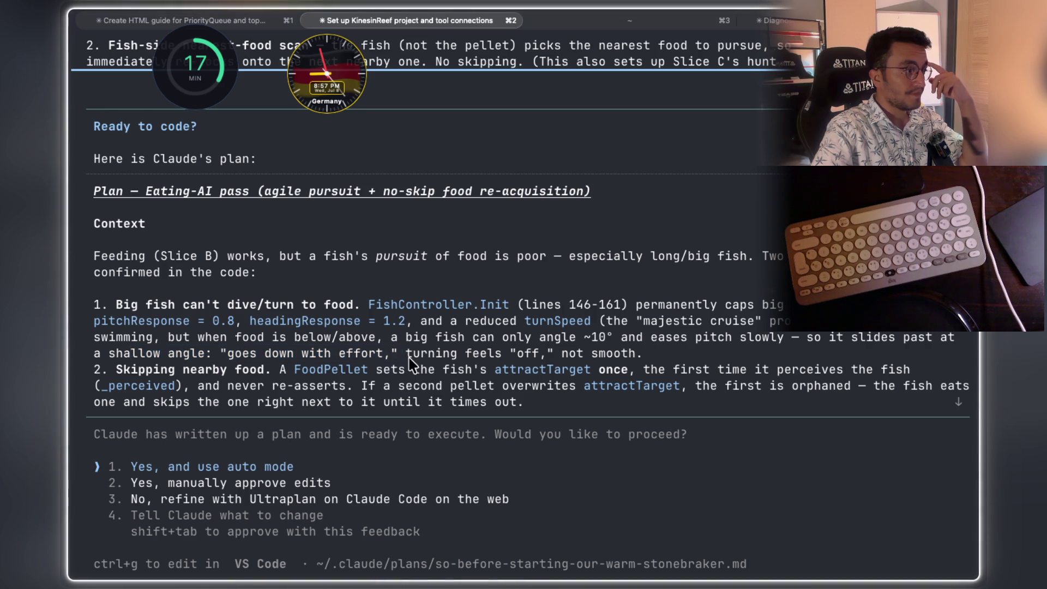
pyautogui.moveTo(561, 354); pyautogui.dragTo(639, 357)
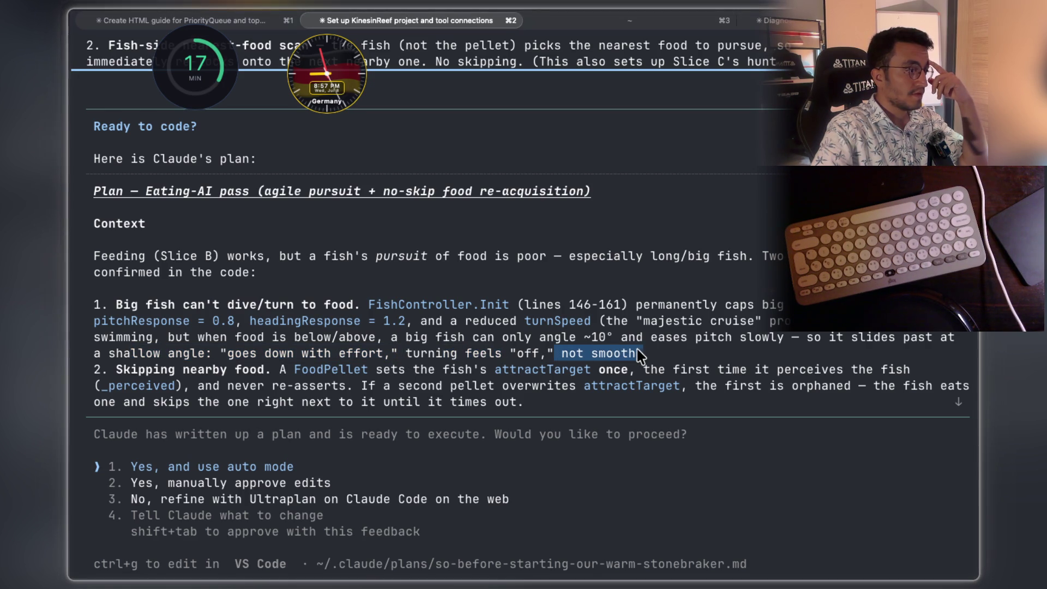
pyautogui.moveTo(196, 376); pyautogui.dragTo(819, 379)
pyautogui.click(329, 377)
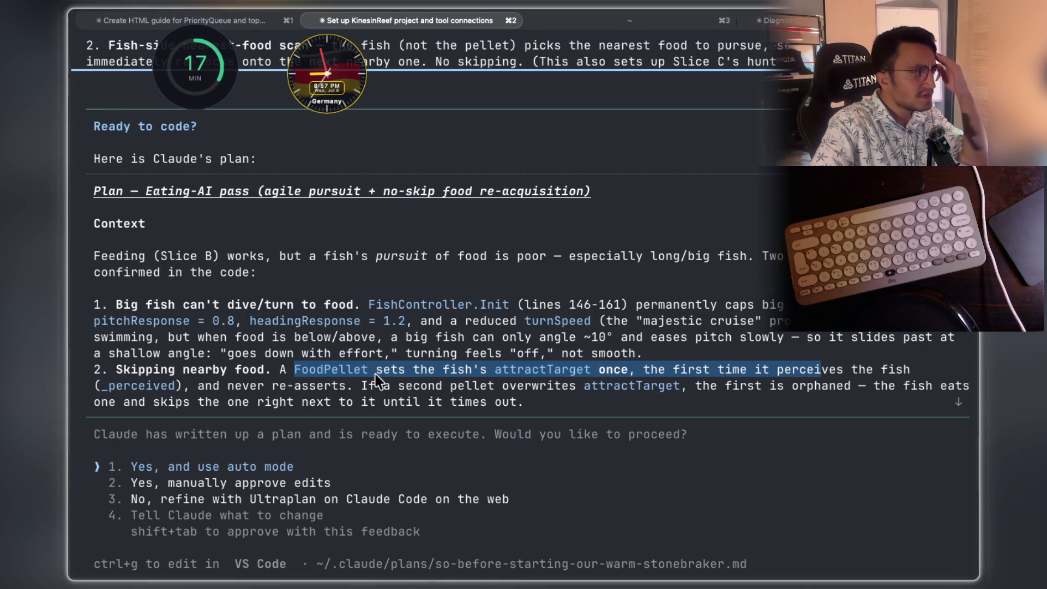
pyautogui.click(225, 397)
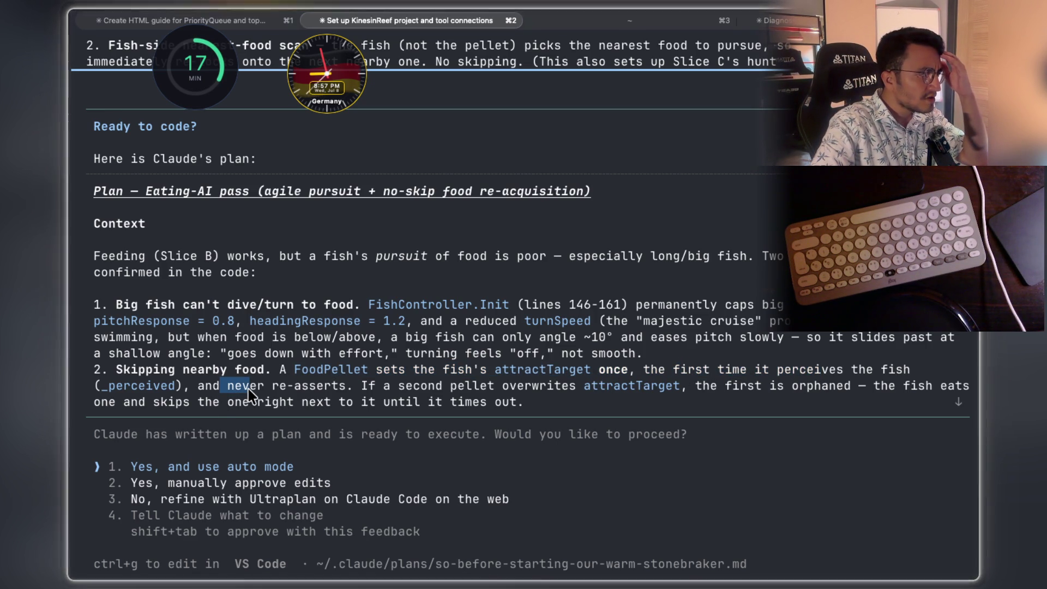
pyautogui.moveTo(250, 395); pyautogui.dragTo(425, 398)
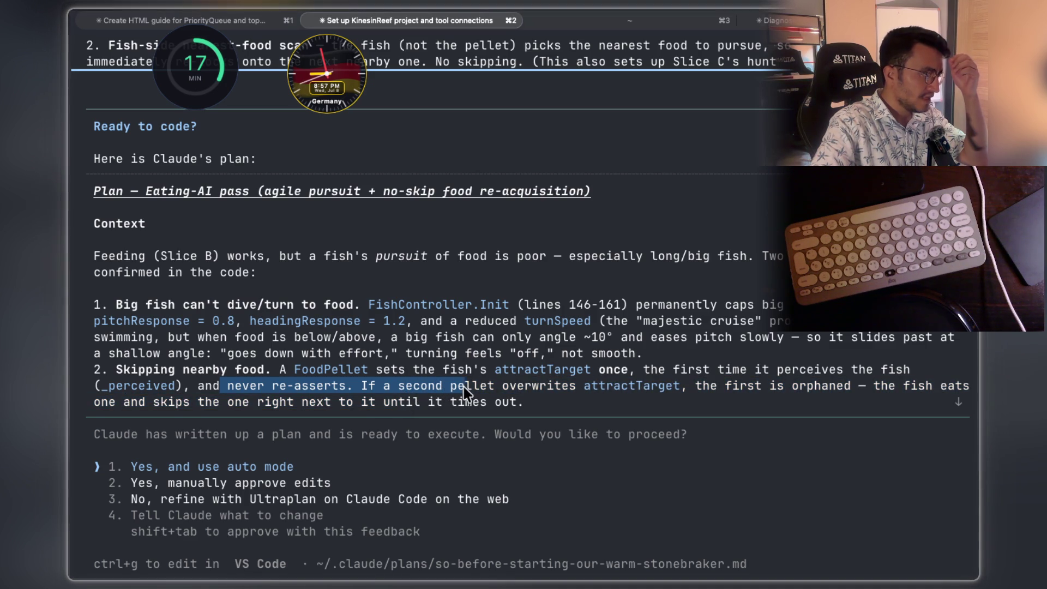
pyautogui.moveTo(540, 390); pyautogui.dragTo(816, 393)
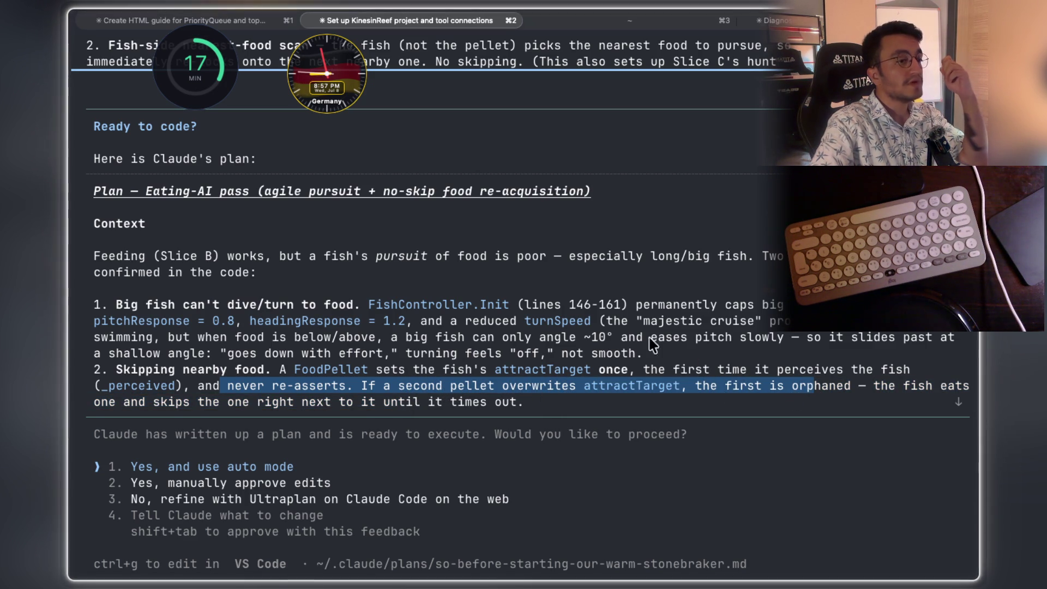
pyautogui.scroll(-2, 652, 345)
pyautogui.scroll(-2, 546, 336)
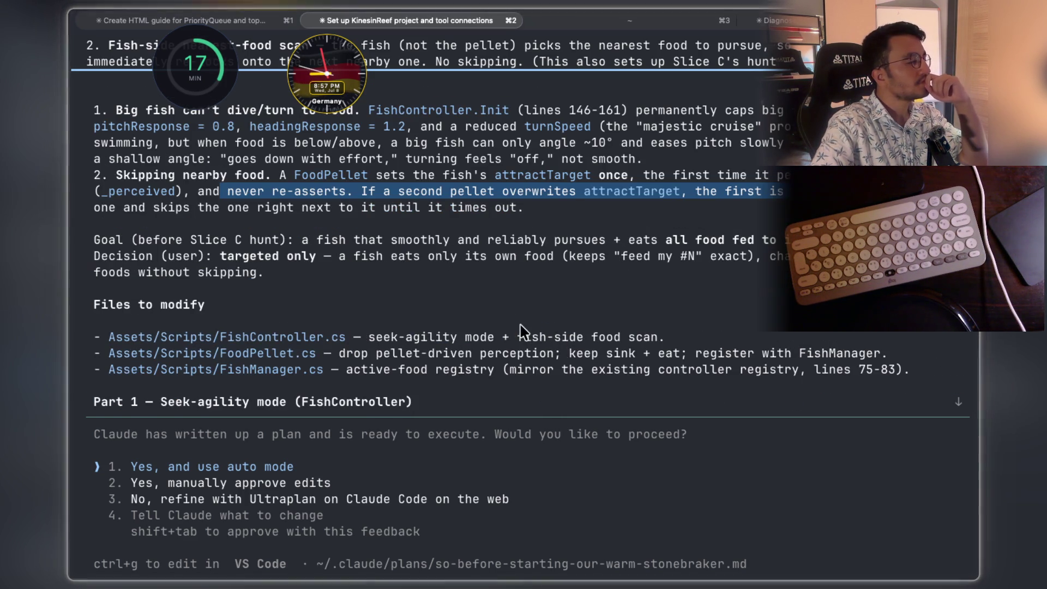
pyautogui.scroll(-2, 520, 327)
pyautogui.scroll(-1, 516, 330)
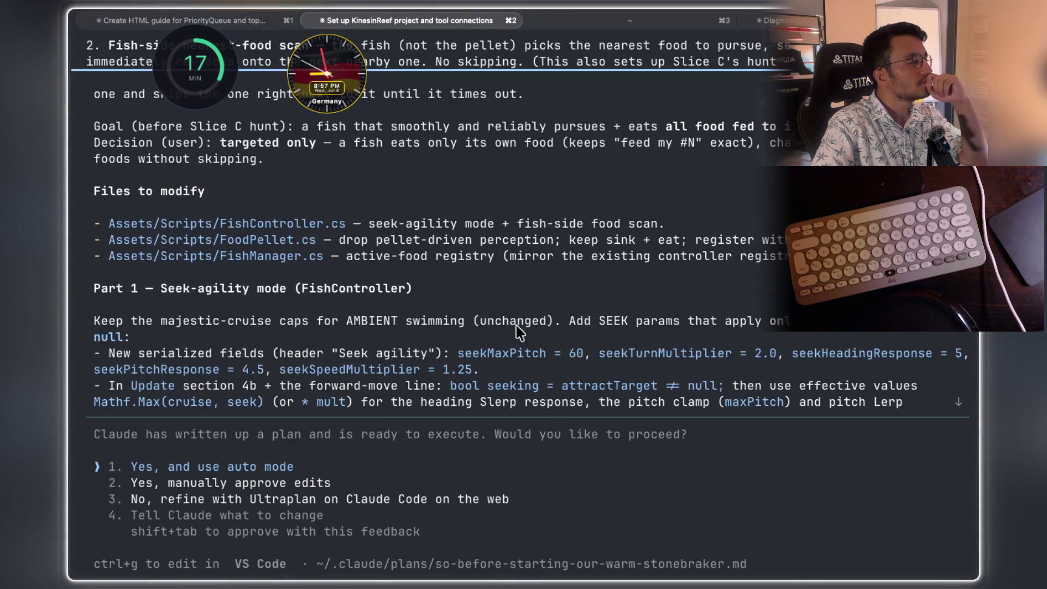
pyautogui.scroll(-6, 517, 331)
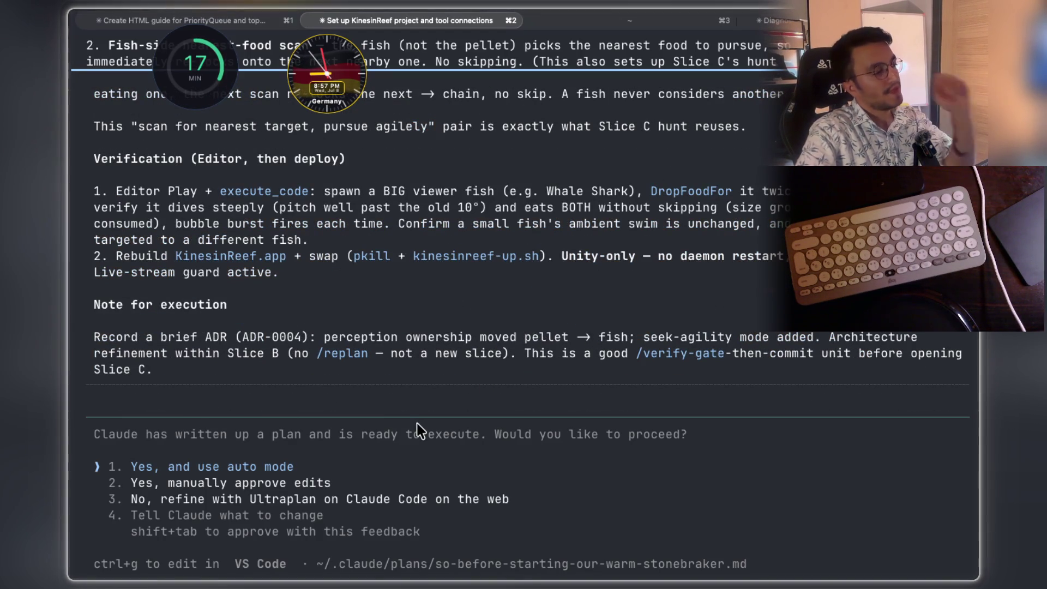
pyautogui.press('Return')
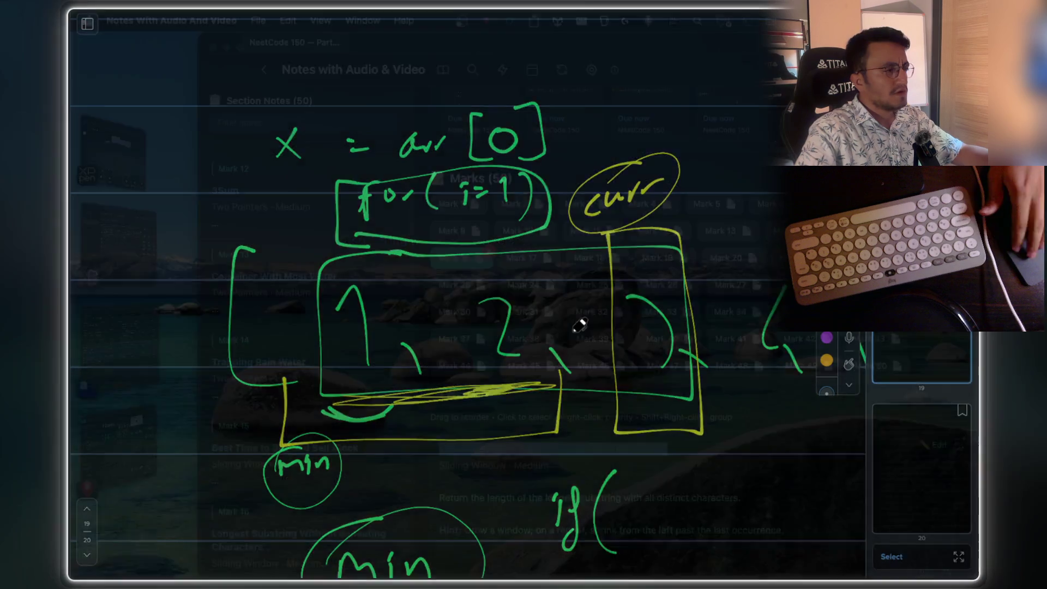
pyautogui.scroll(-3, 736, 474)
pyautogui.scroll(-2, 705, 461)
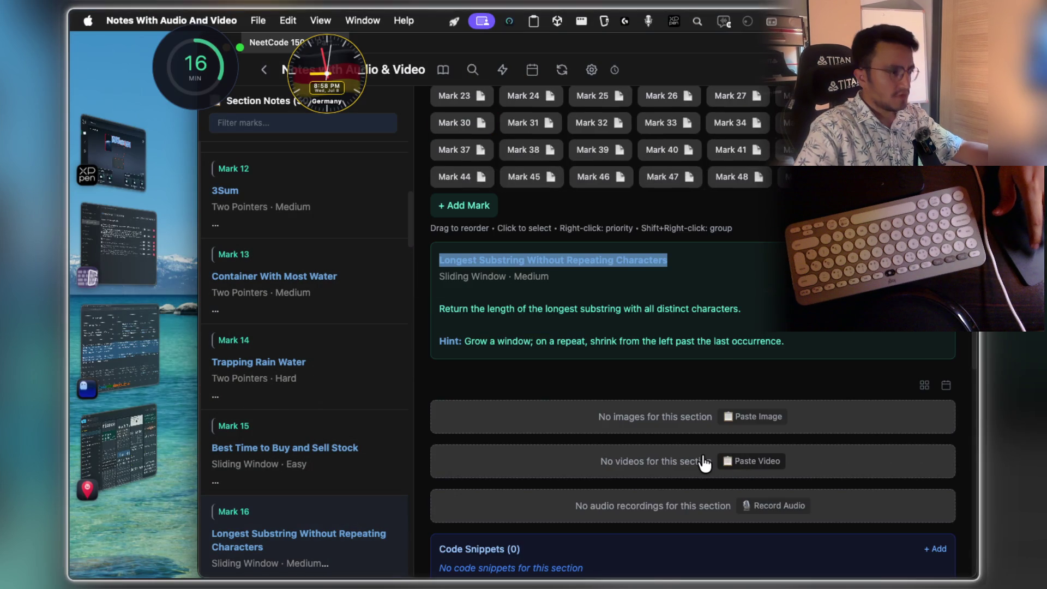
# Try Paste Image in the note, dismiss the empty-clipboard alert and the capture options
pyautogui.click(735, 419)
pyautogui.click(622, 336)
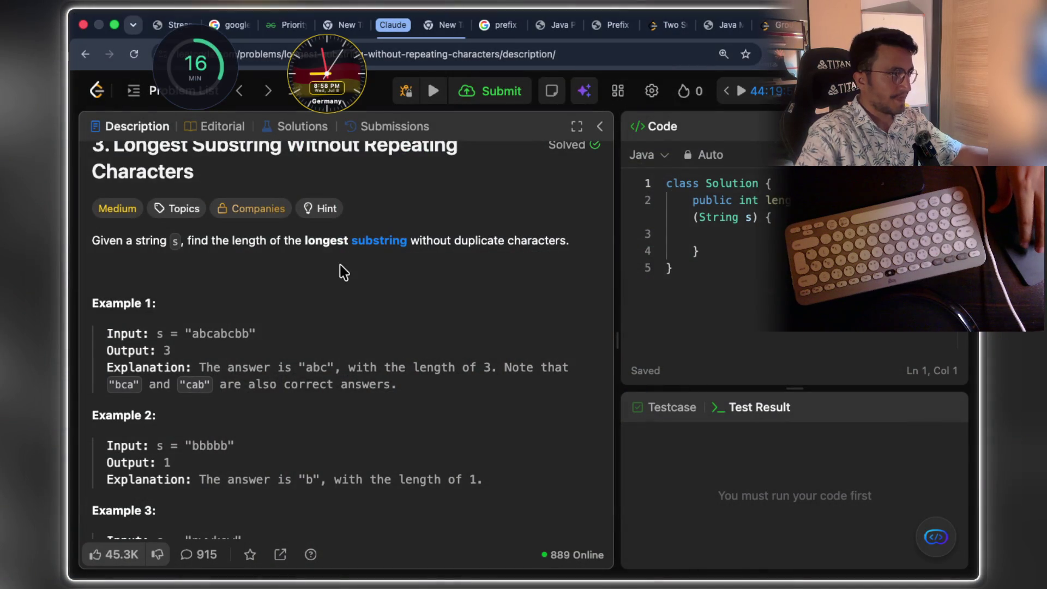
pyautogui.scroll(1, 390, 364)
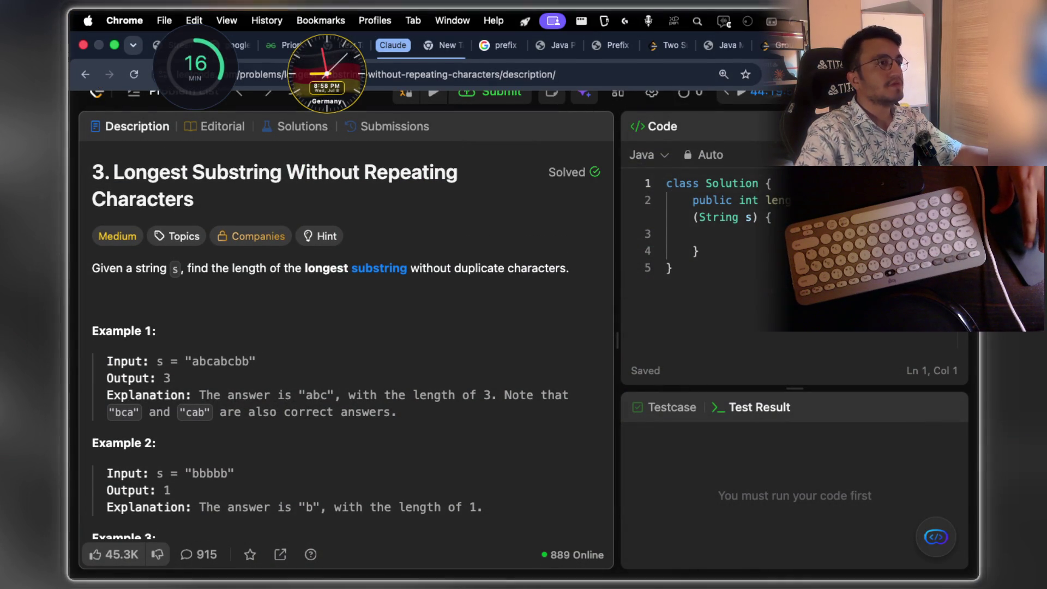
pyautogui.press('Escape')
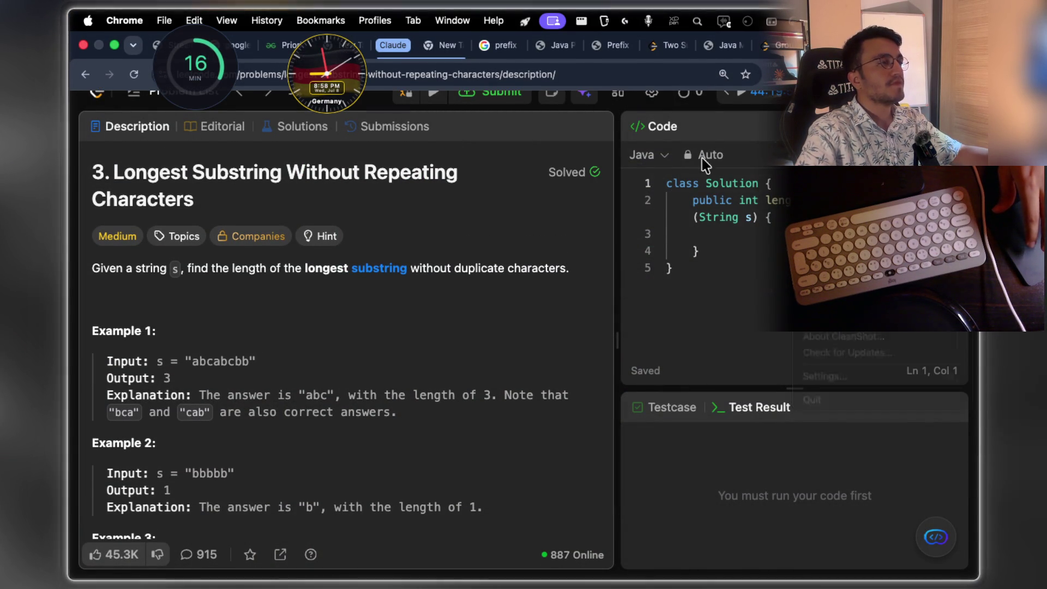
# Region-capture the problem description panel and paste it into the Longest Substring note
pyautogui.press('super+shift+4')
pyautogui.moveTo(89, 158); pyautogui.dragTo(598, 520)
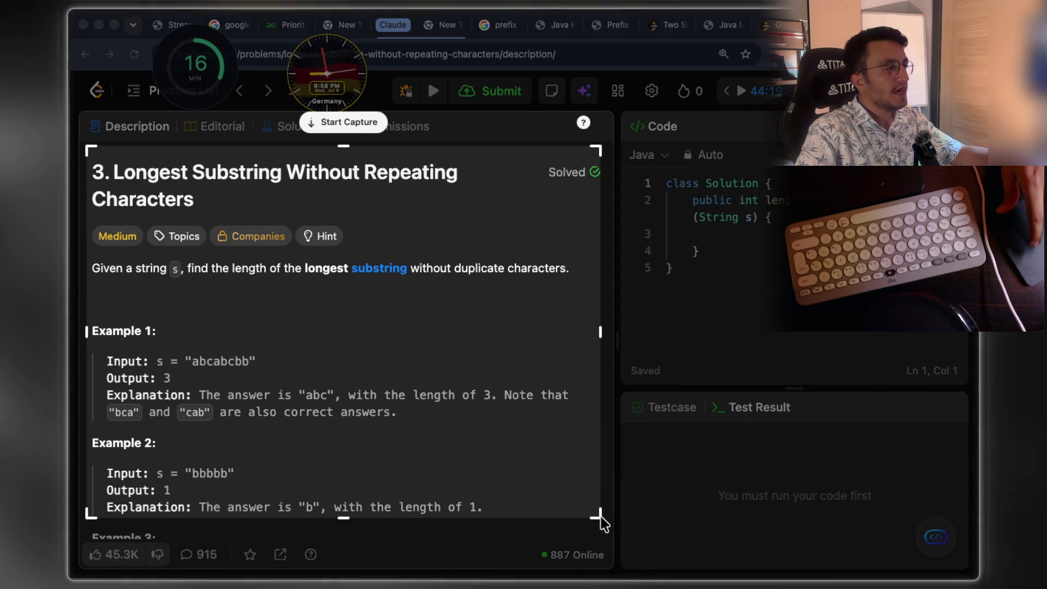
pyautogui.click(355, 124)
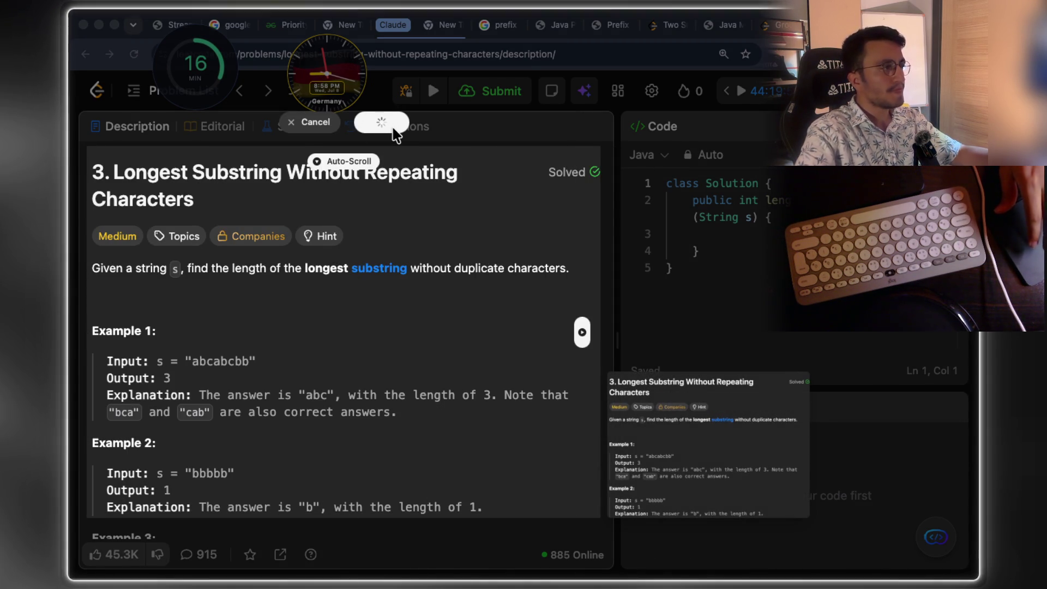
pyautogui.press('super+Tab')
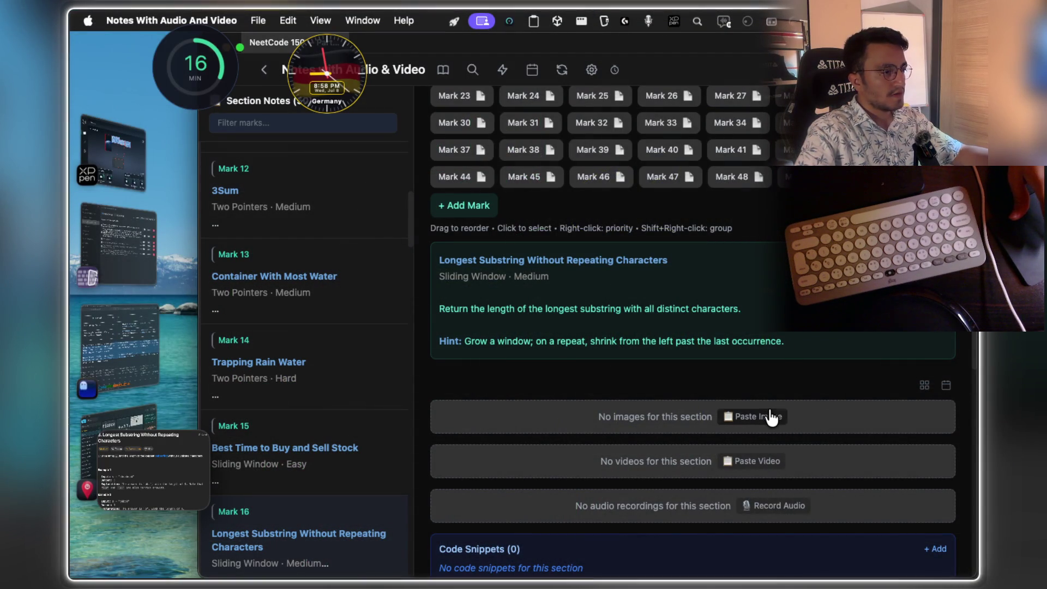
pyautogui.click(777, 416)
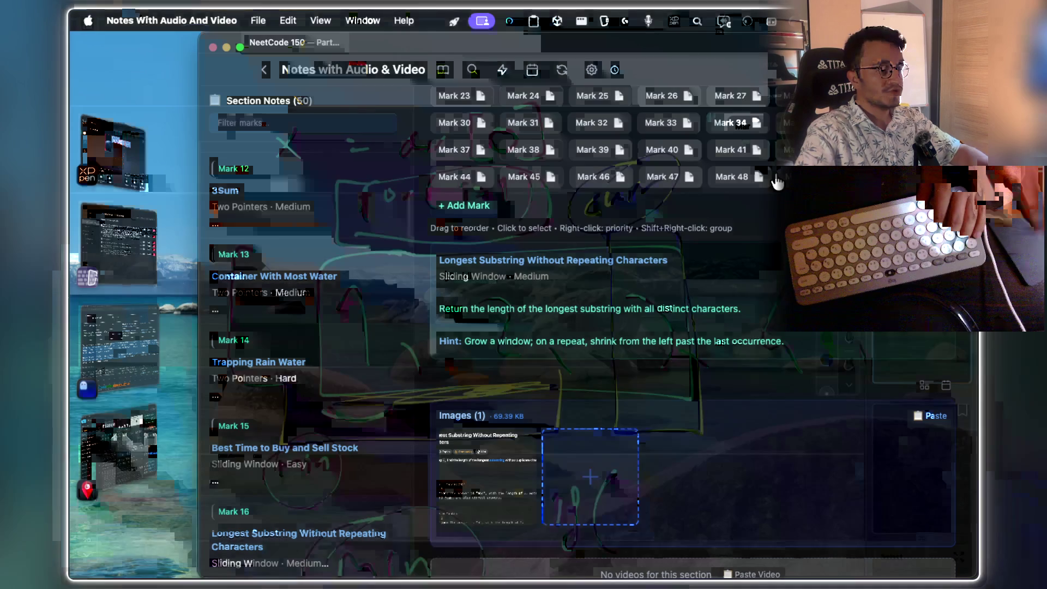
# Open a new Chrome tab and clear the mistyped address text
pyautogui.press('super+t')
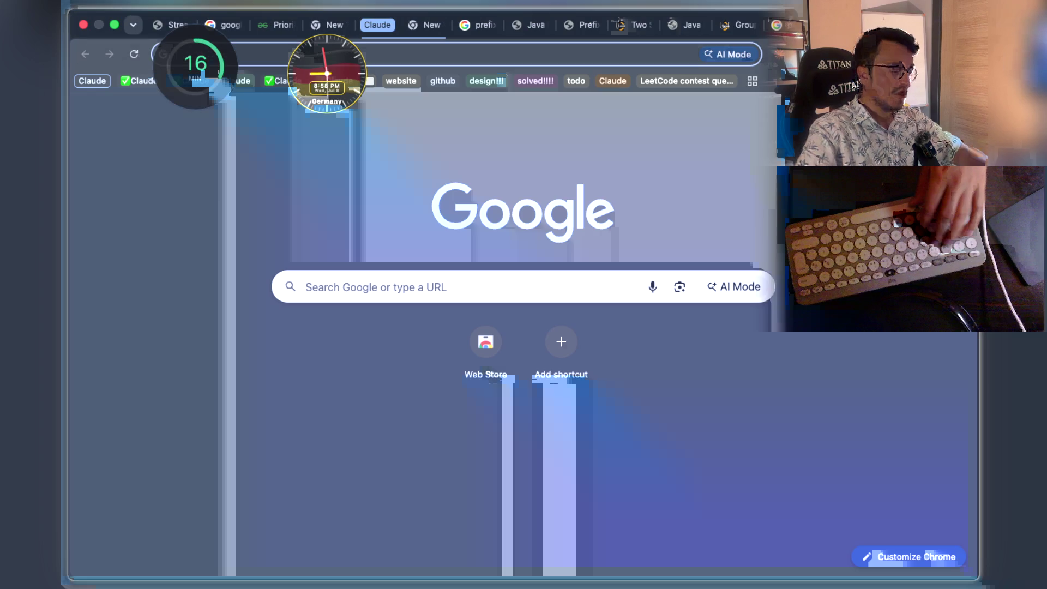
pyautogui.write('ca')
pyautogui.press('BackSpace')
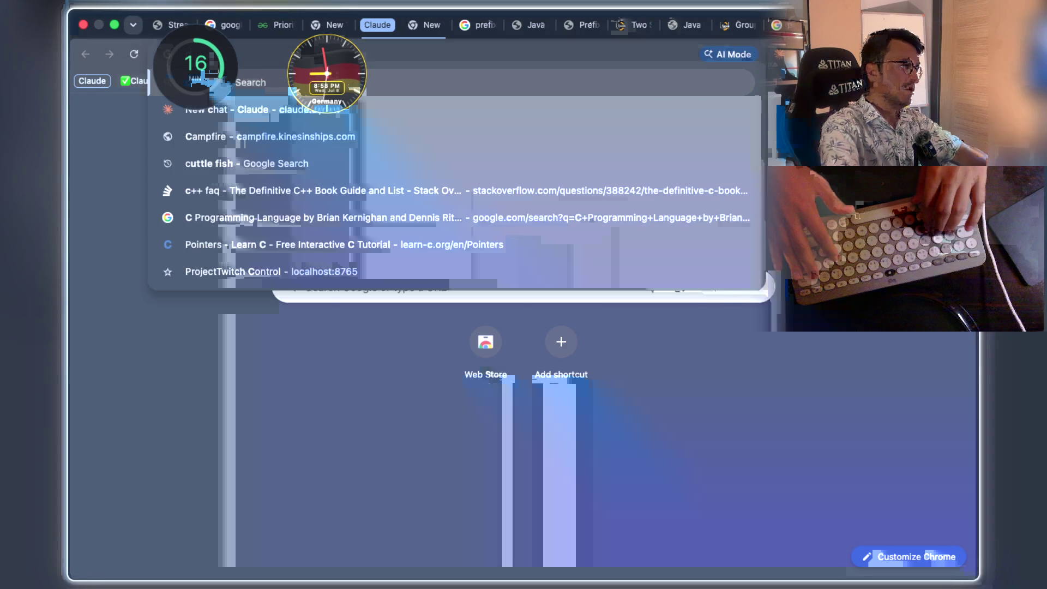
pyautogui.press('BackSpace')
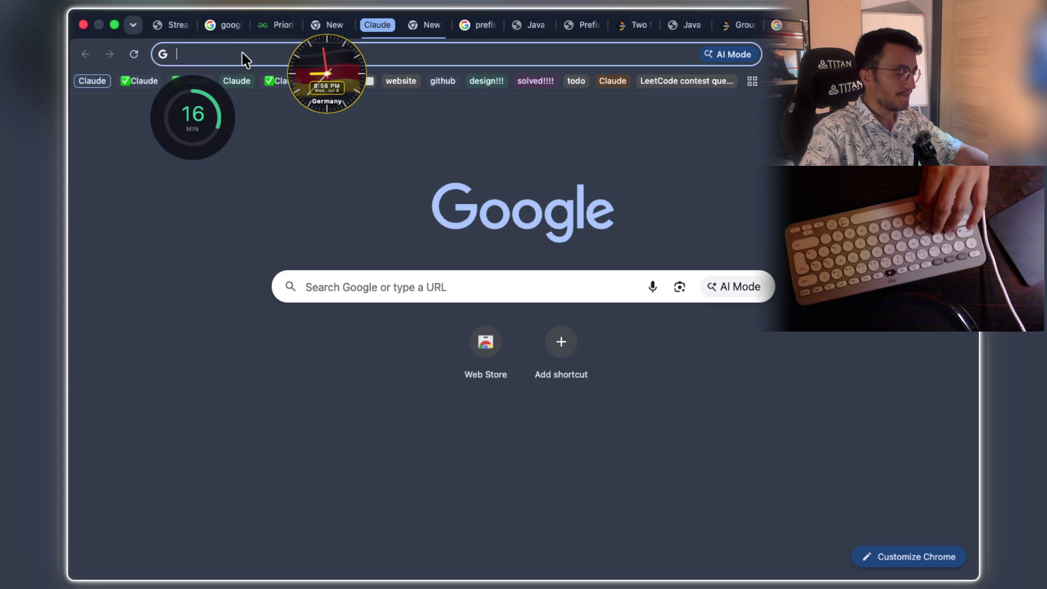
pyautogui.write('clau')
# Open claude.ai/new, paste the problem screenshot and send a request for a Java solution
pyautogui.press('Return')
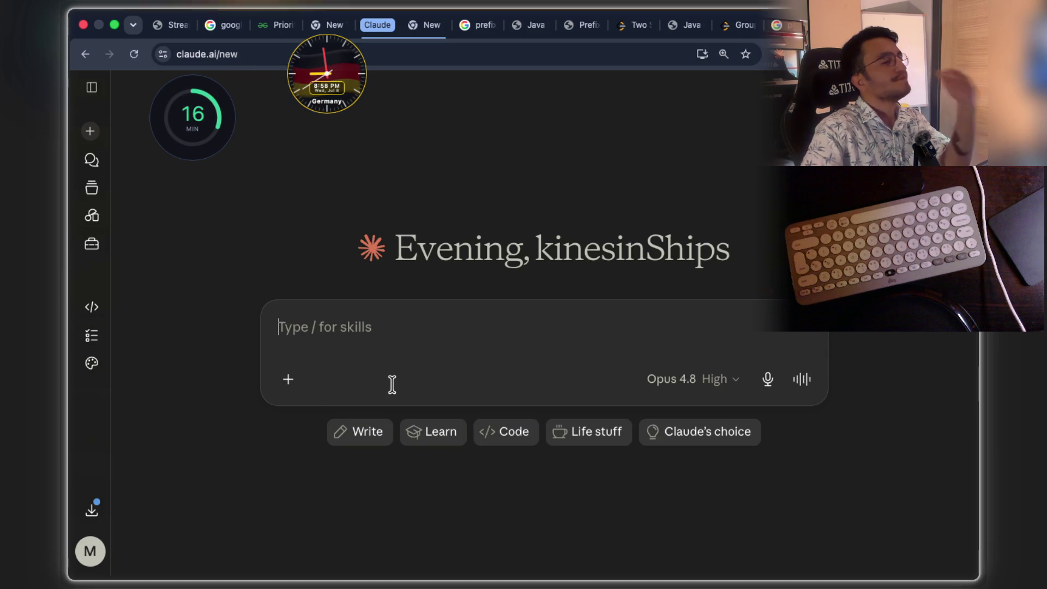
pyautogui.press('super+v')
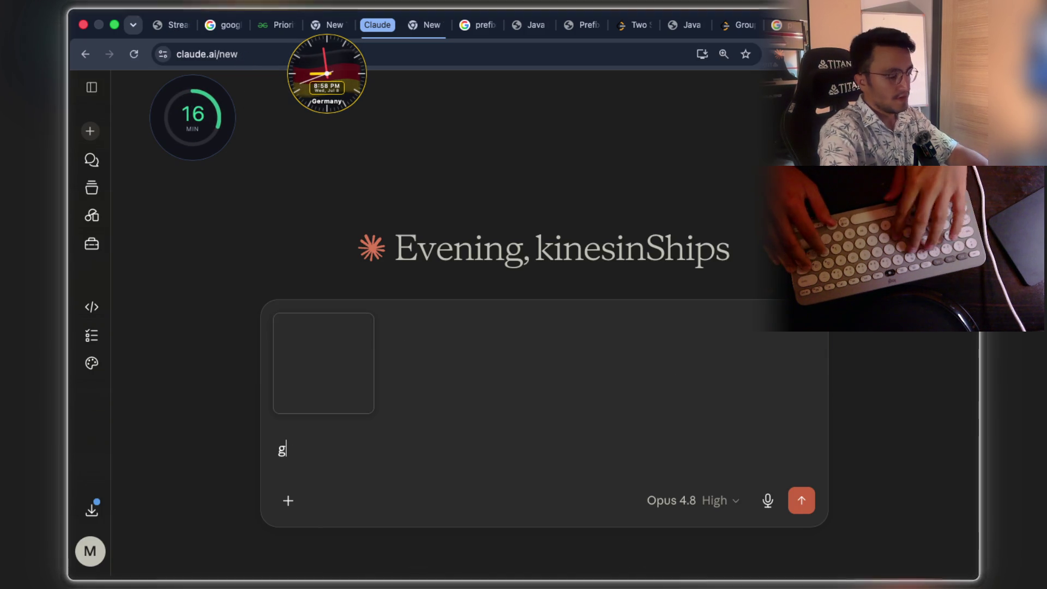
pyautogui.write('give me soltuibo')
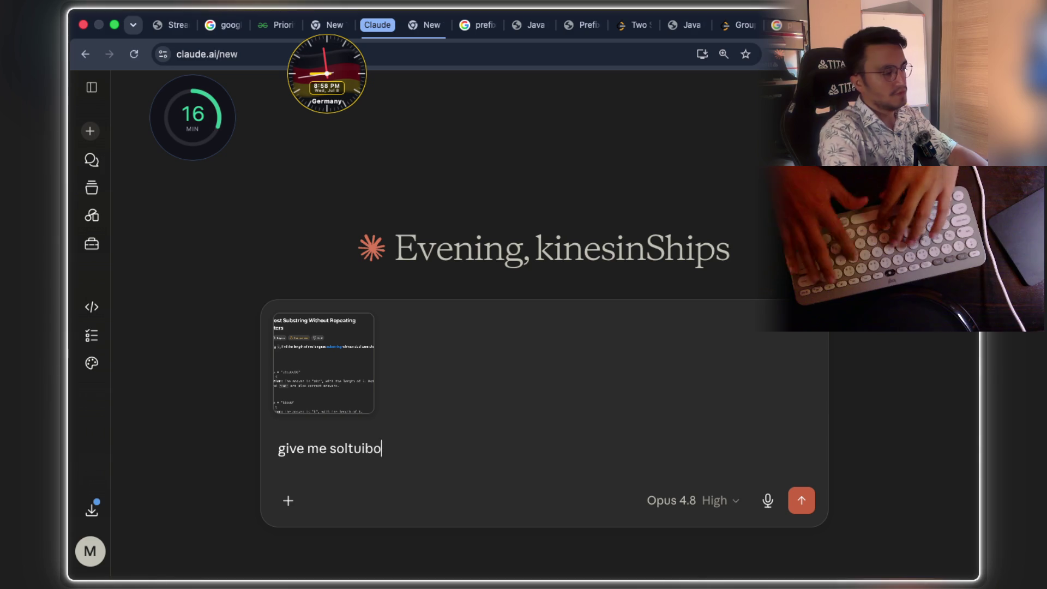
pyautogui.write('m in ja')
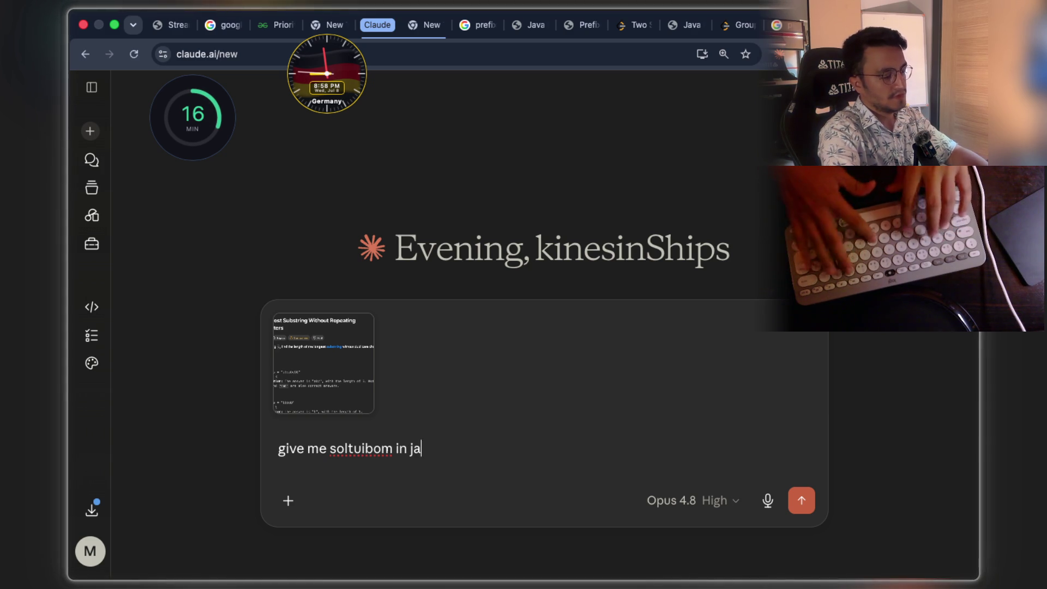
pyautogui.write('va')
pyautogui.press('Return')
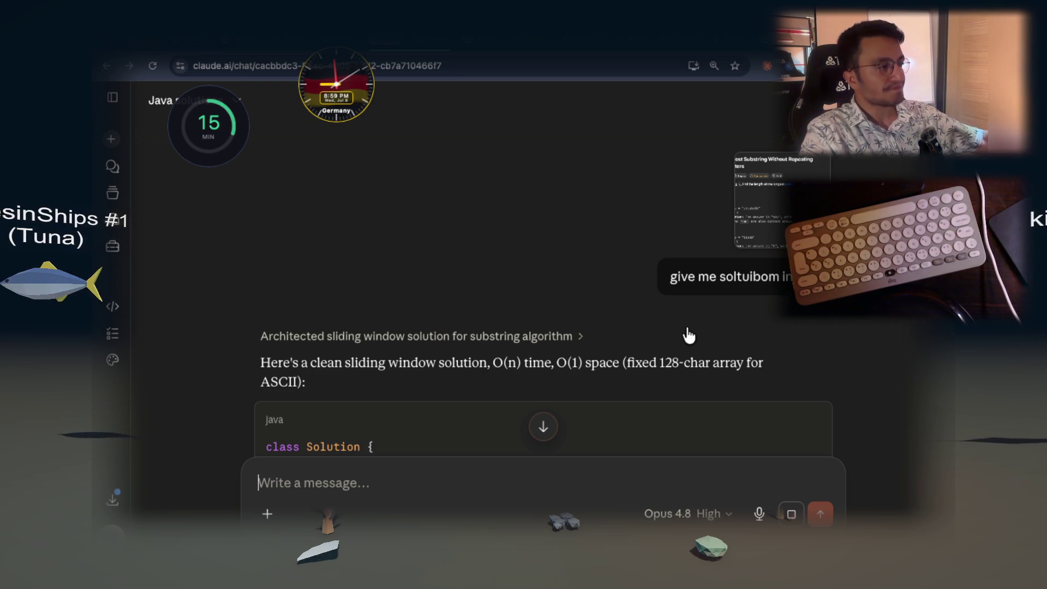
pyautogui.scroll(-1, 603, 308)
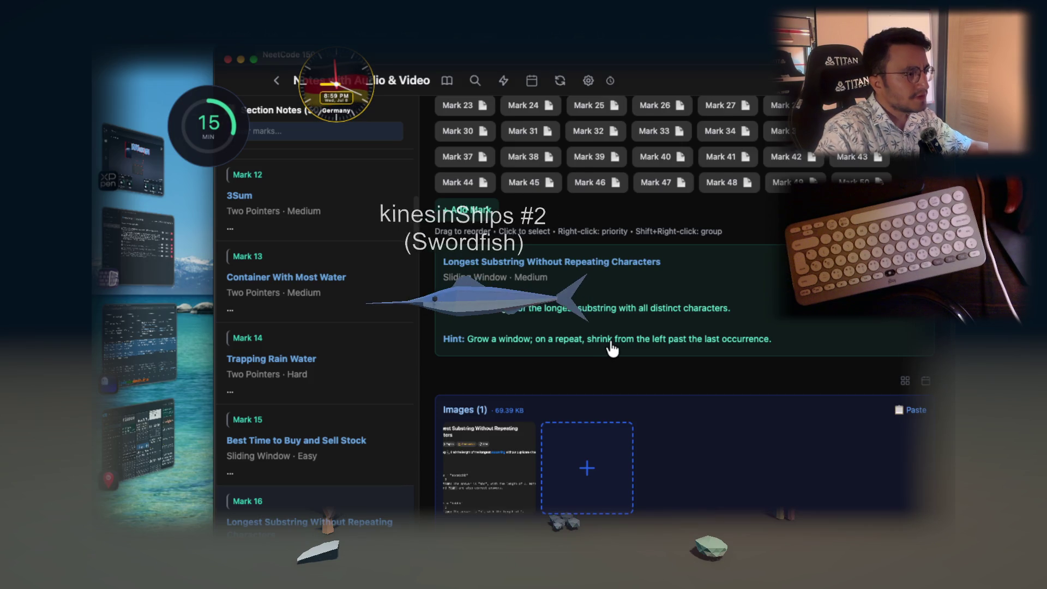
pyautogui.scroll(-1, 610, 347)
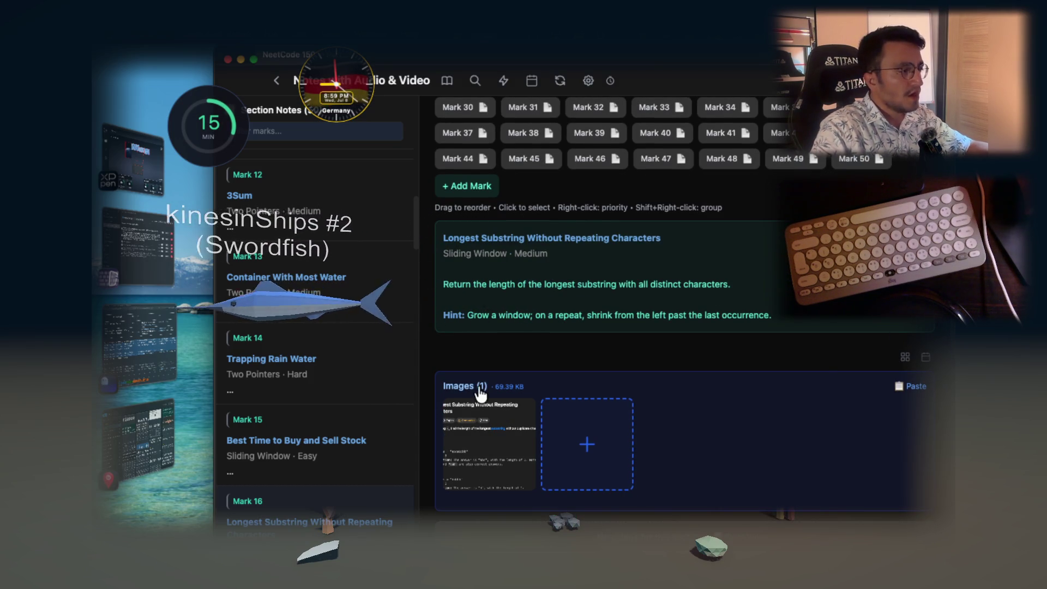
# View the attached Longest Substring problem screenshot full size in the study note
pyautogui.click(475, 424)
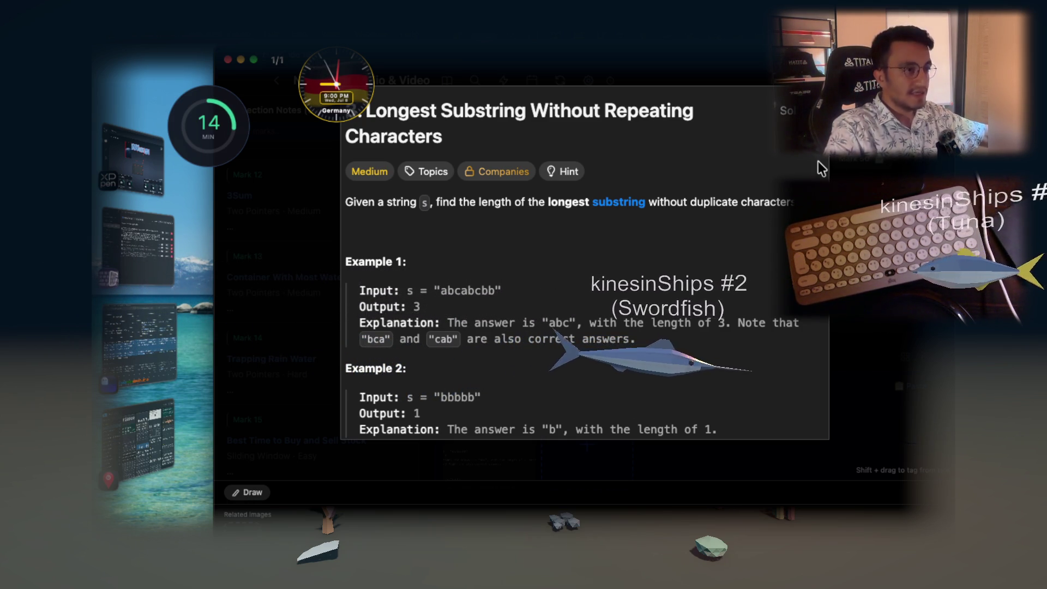
# Capture Claude's whole Java sliding-window solution as a CleanShot scrolling screenshot
pyautogui.click(836, 167)
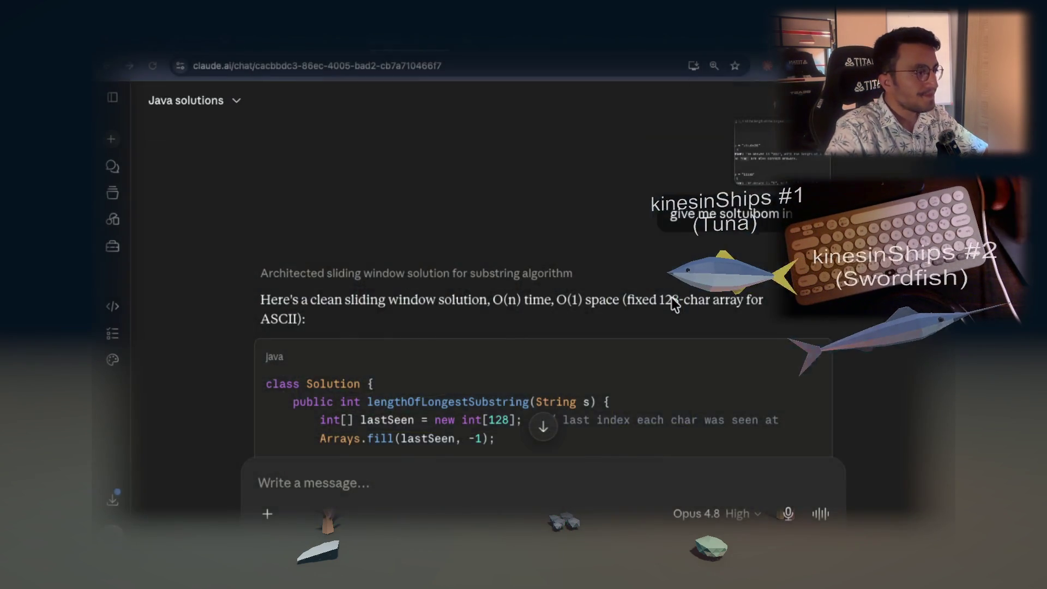
pyautogui.scroll(-2, 588, 326)
pyautogui.scroll(-2, 588, 326)
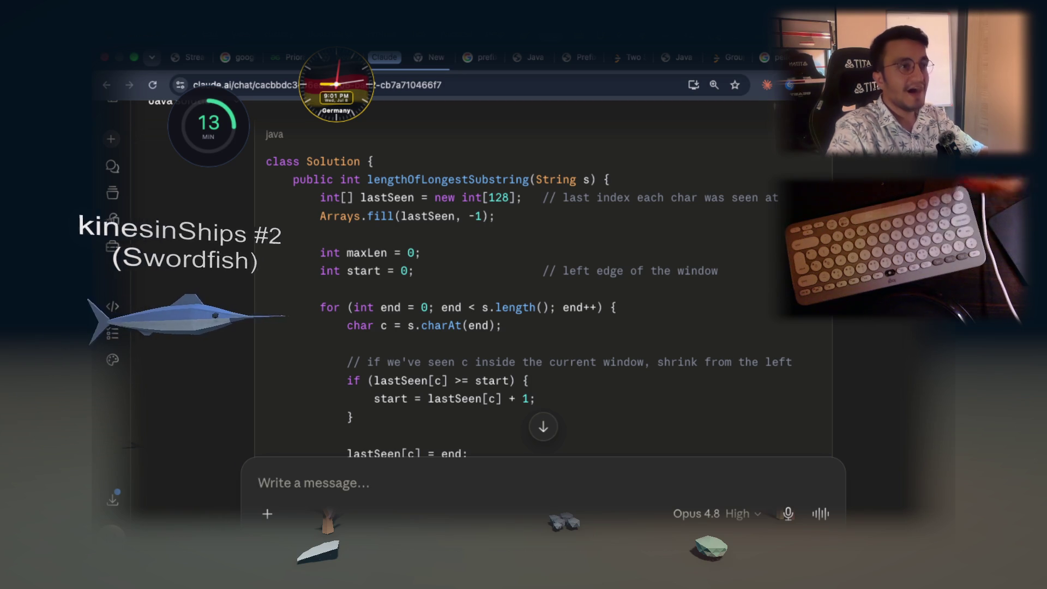
pyautogui.click(791, 10)
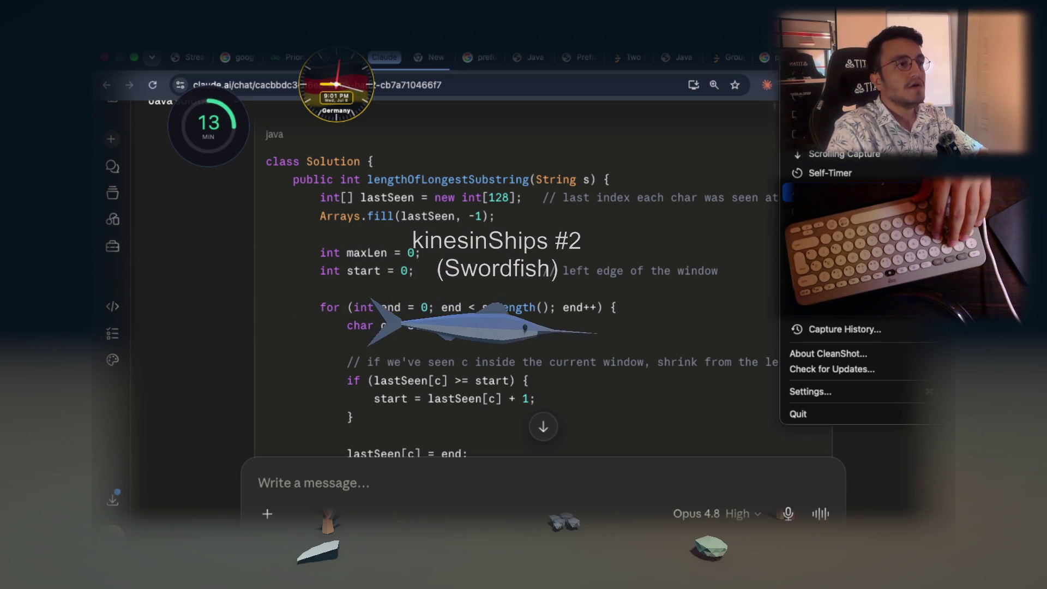
pyautogui.click(846, 154)
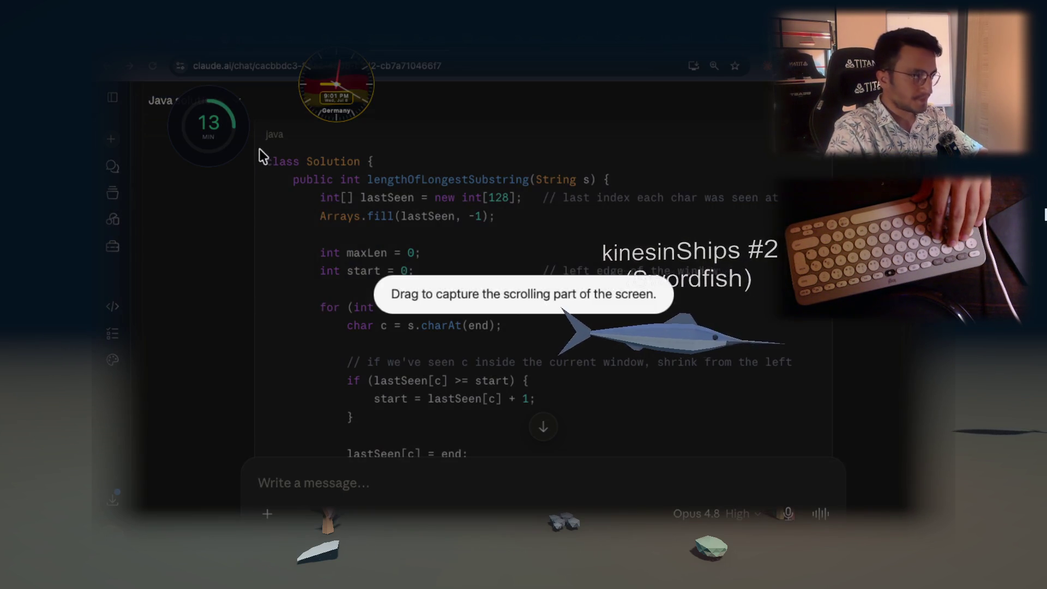
pyautogui.moveTo(259, 149)
pyautogui.mouseDown()
pyautogui.moveTo(773, 378)
pyautogui.moveTo(800, 432)
pyautogui.mouseUp()
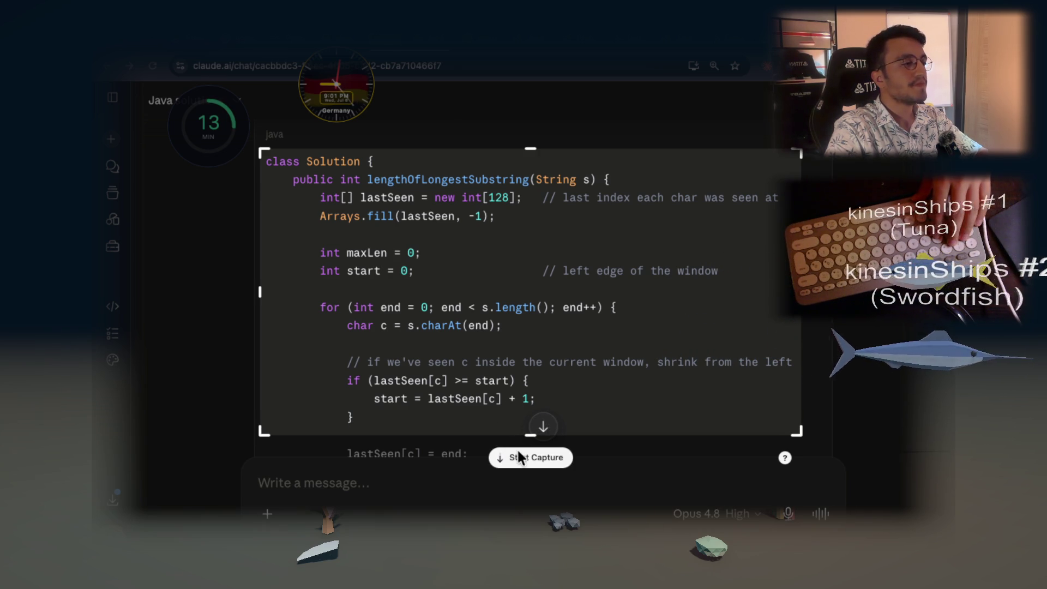
pyautogui.click(534, 455)
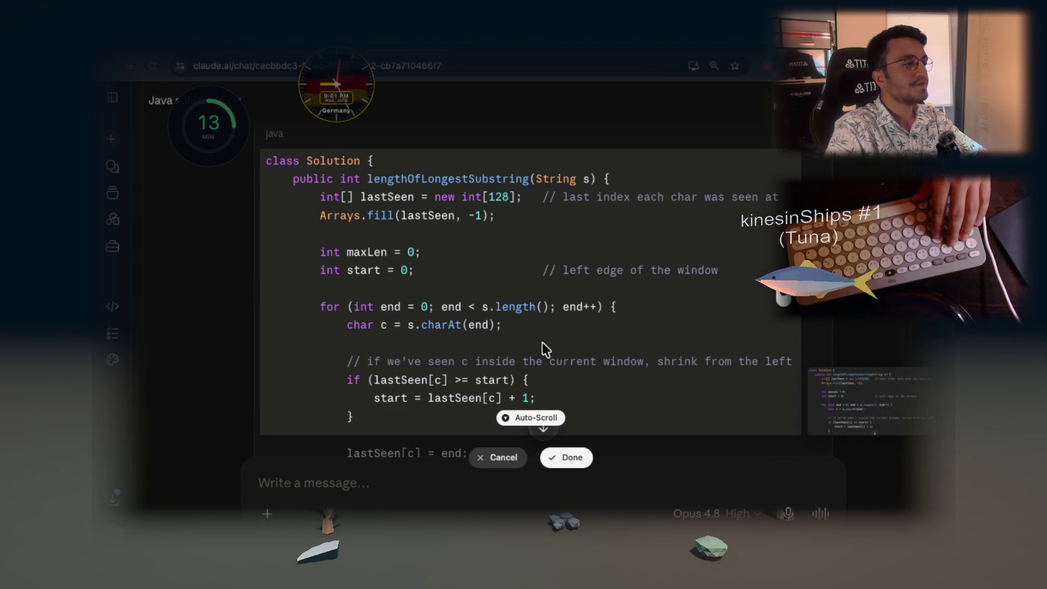
pyautogui.scroll(-1, 542, 344)
pyautogui.scroll(-1, 542, 344)
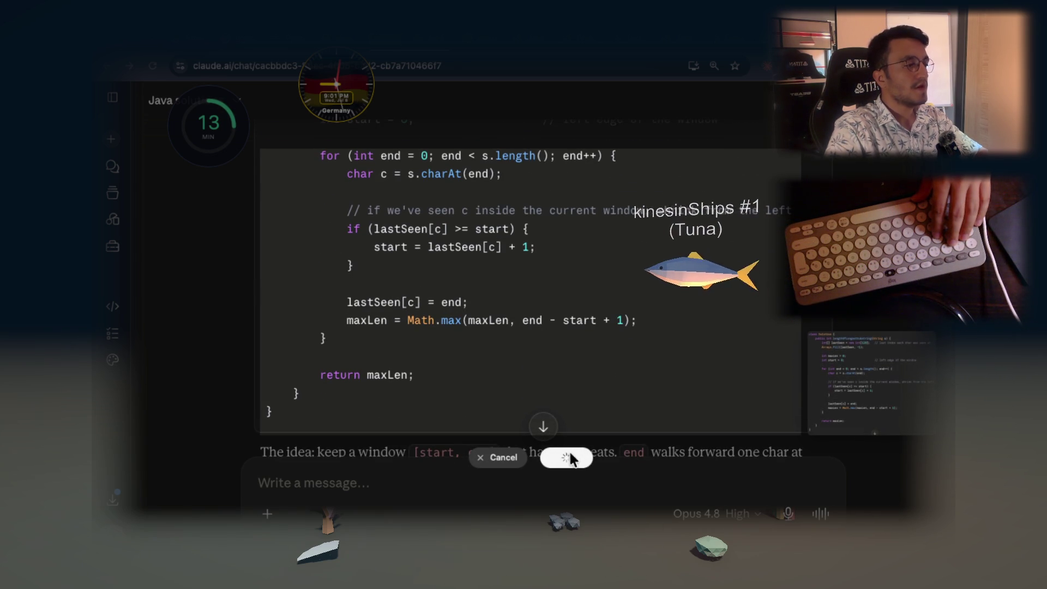
pyautogui.click(569, 456)
# Paste the code screenshot into the study note as its second image and enlarge it
pyautogui.hotkey('alt', 'Tab')
pyautogui.hotkey('alt', 'Tab')
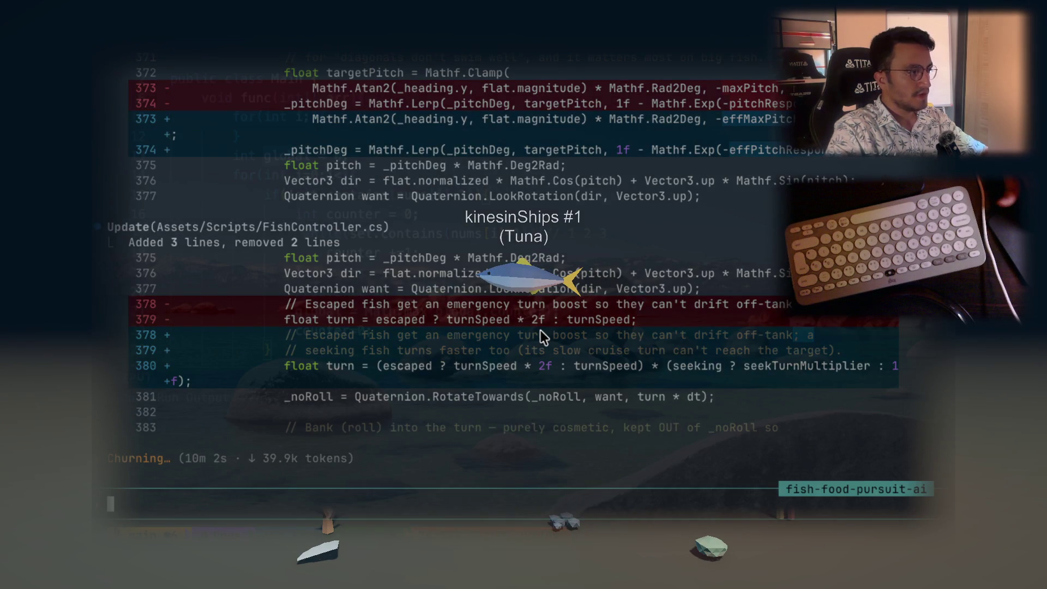
pyautogui.hotkey('alt', 'Tab')
pyautogui.hotkey('ctrl', 'v')
pyautogui.click(598, 429)
# Enlarge the Java solution image and move the timer and clock widgets off the code
pyautogui.rightClick(528, 208)
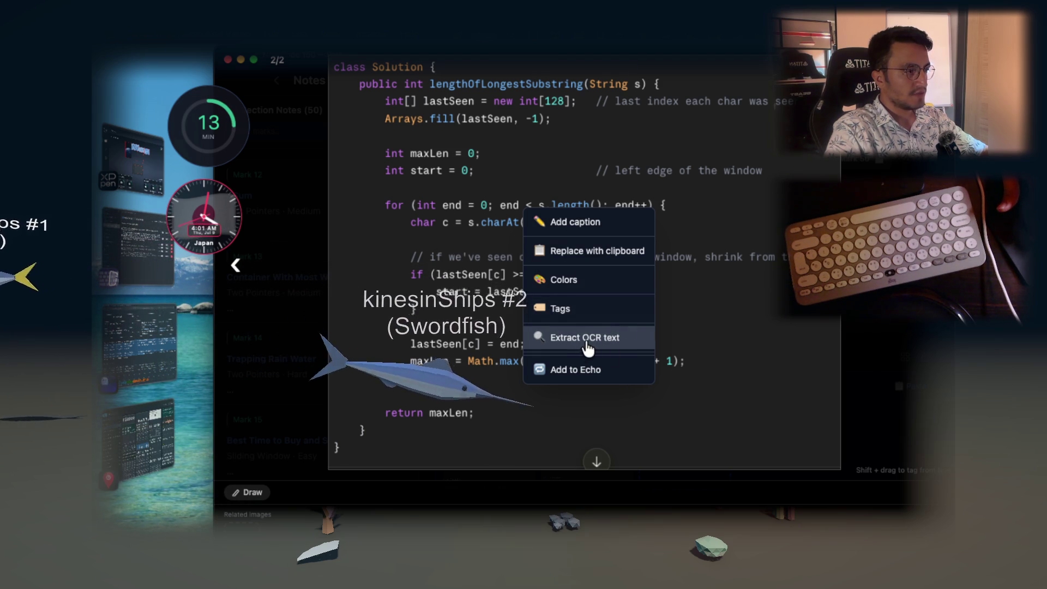
pyautogui.click(585, 378)
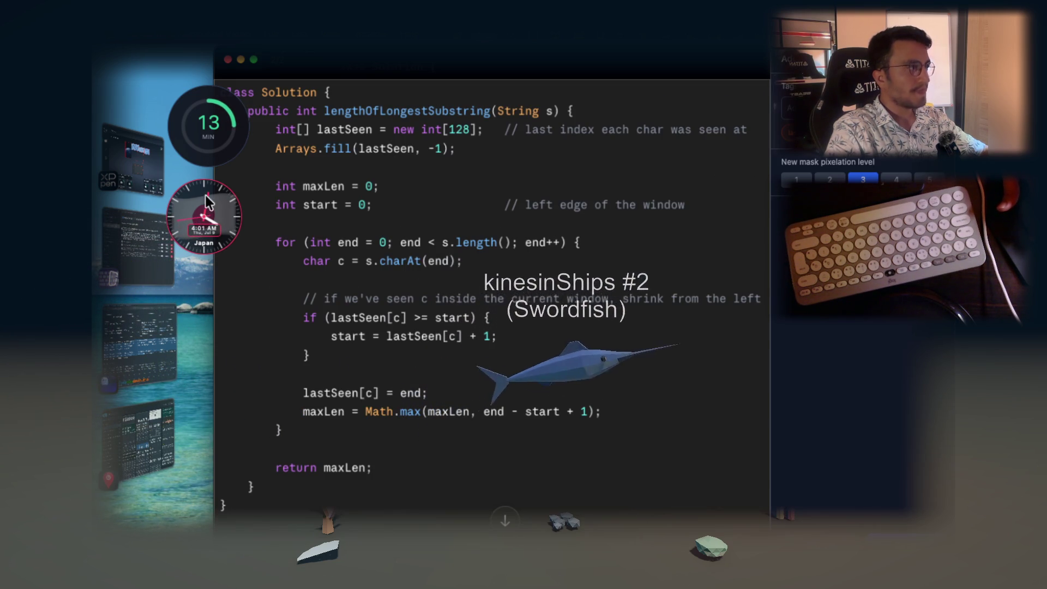
pyautogui.moveTo(208, 132); pyautogui.dragTo(168, 117)
pyautogui.moveTo(210, 211); pyautogui.dragTo(182, 219)
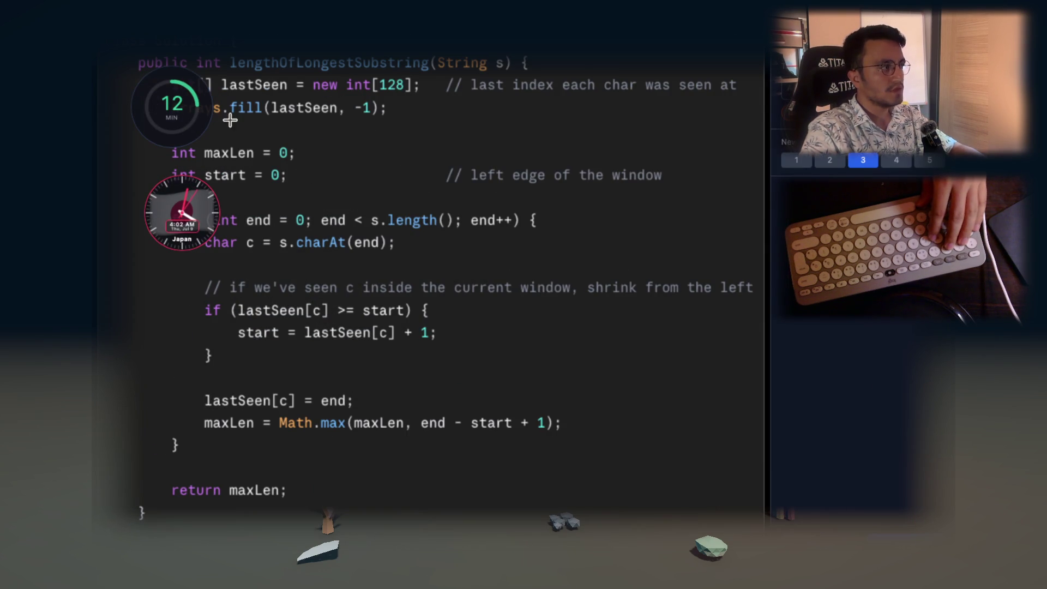
pyautogui.moveTo(181, 111); pyautogui.dragTo(282, 235)
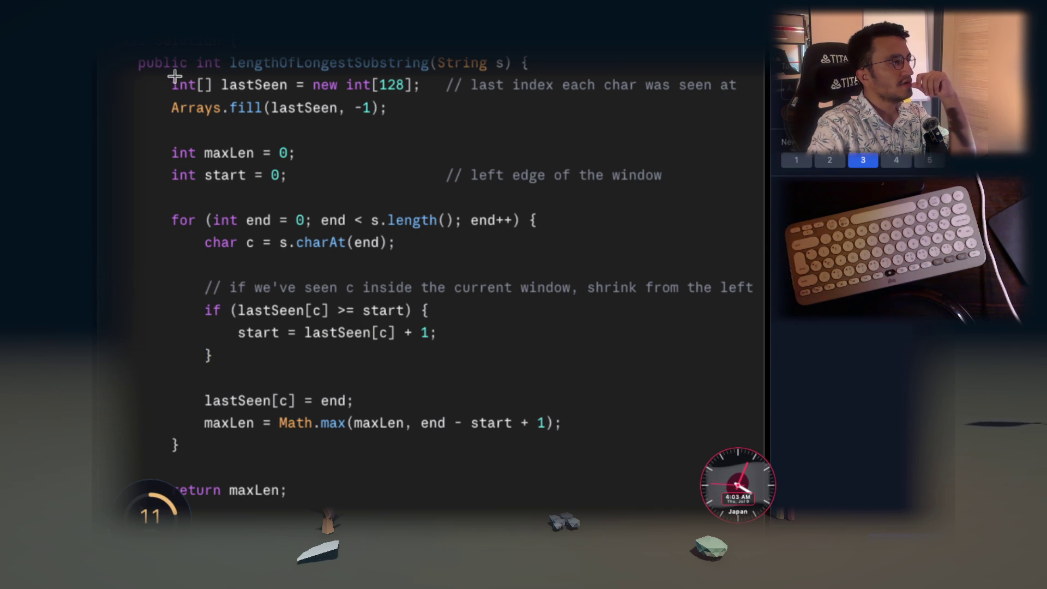
# Mask the 'int[] lastSeen = new int[128];' line and begin outlining the Arrays.fill line
pyautogui.moveTo(354, 108); pyautogui.dragTo(757, 97)
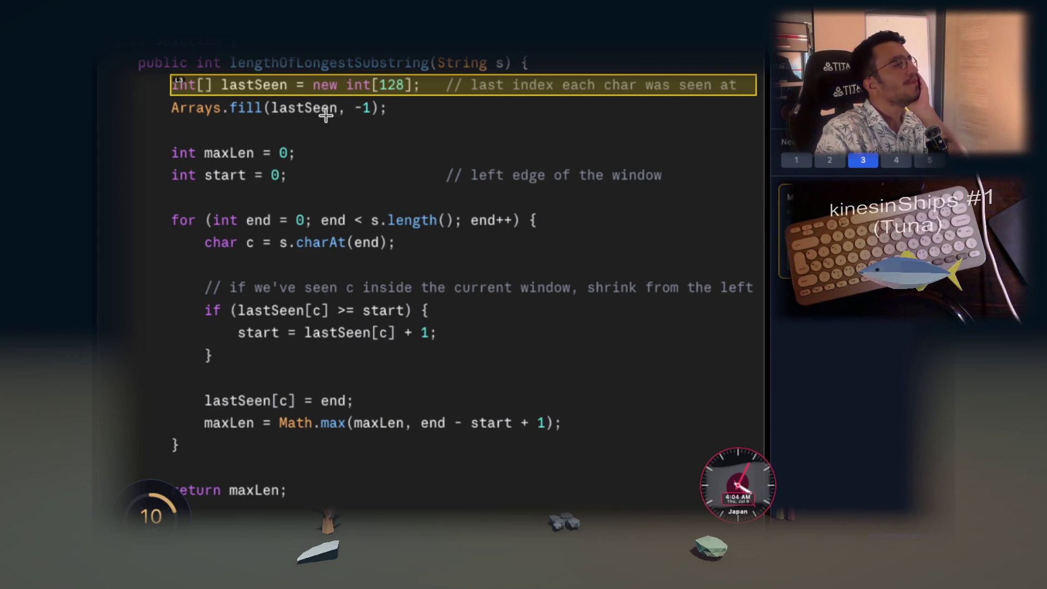
pyautogui.moveTo(164, 120); pyautogui.dragTo(347, 128)
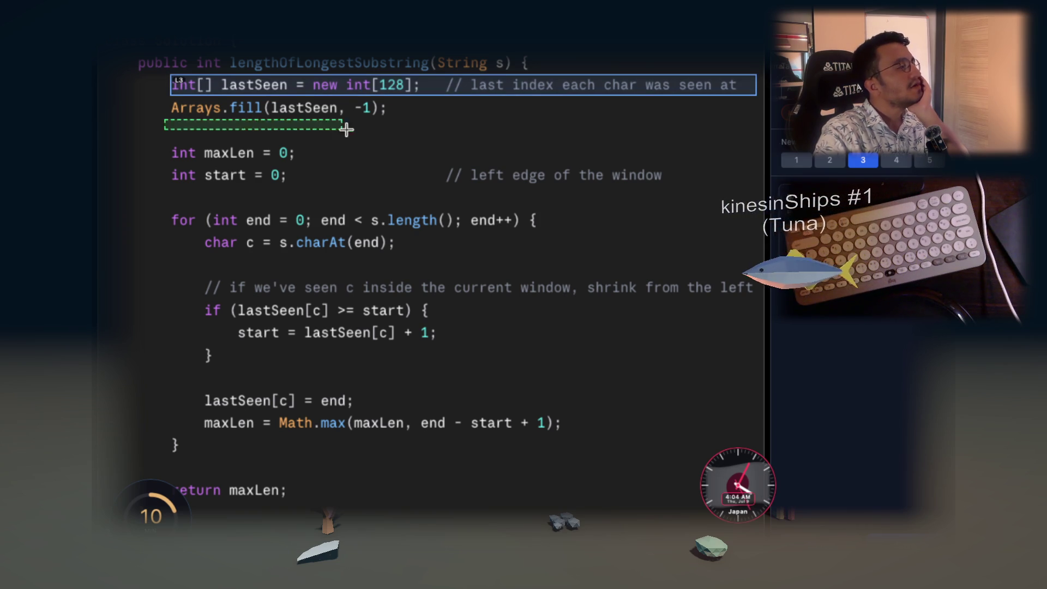
# Mask the Arrays.fill line and start its hint "Arrays class's method to fill up"
pyautogui.moveTo(391, 97); pyautogui.dragTo(390, 103)
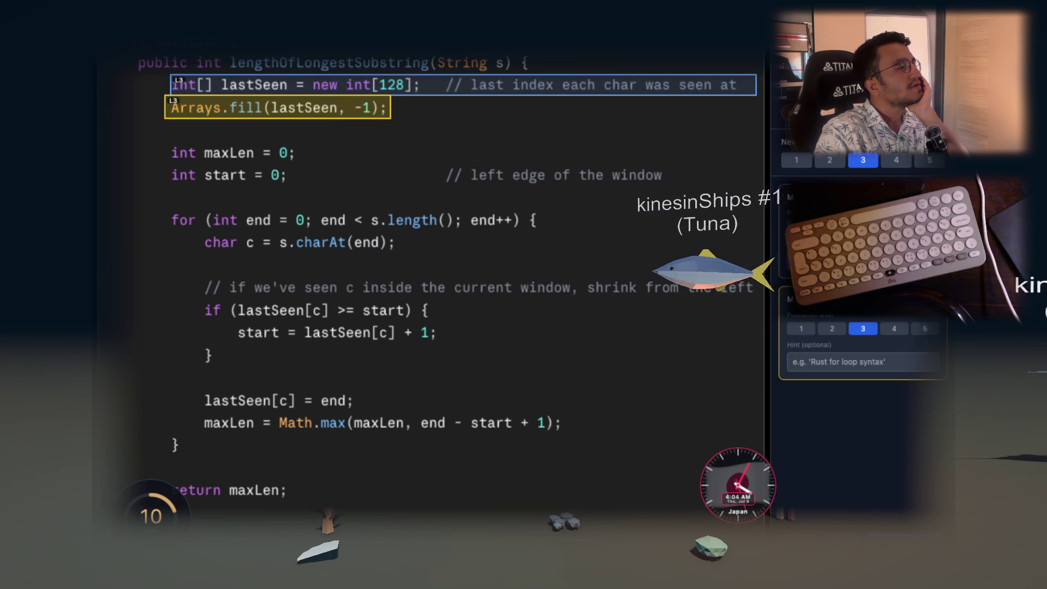
pyautogui.click(877, 366)
pyautogui.write('ar')
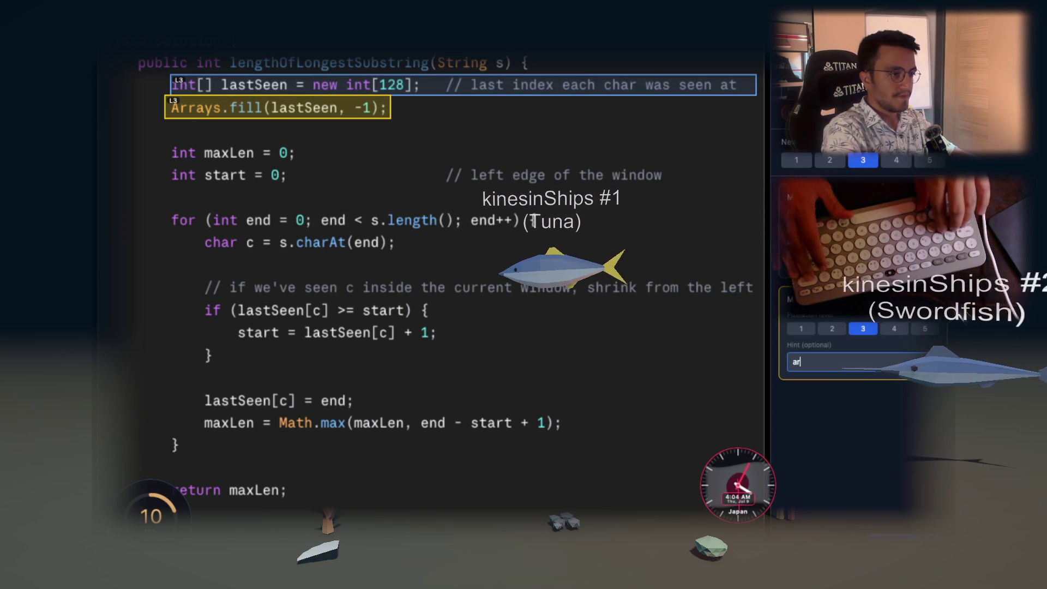
pyautogui.write('r')
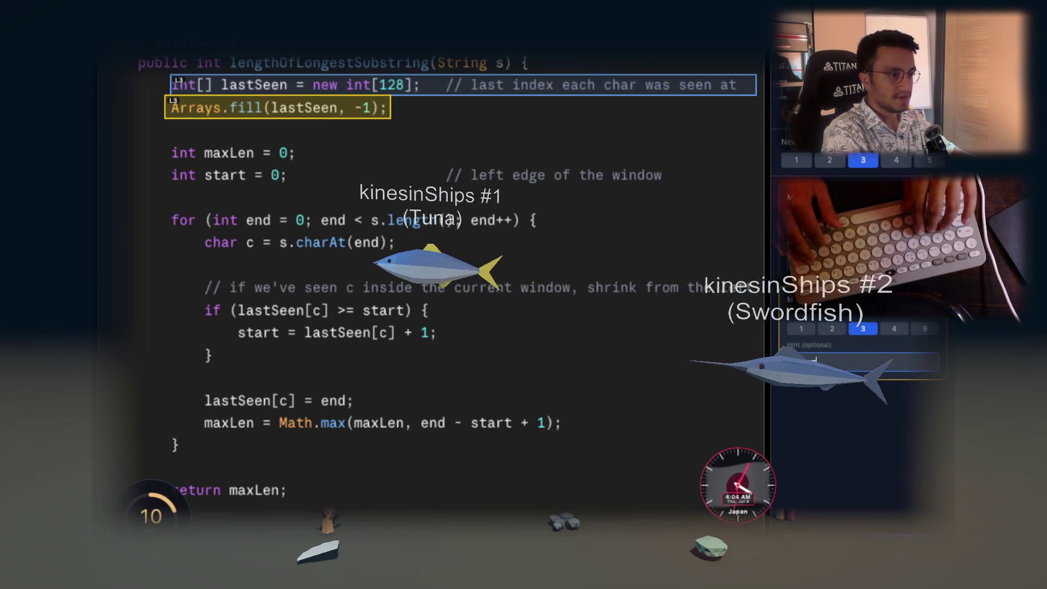
pyautogui.write("class'")
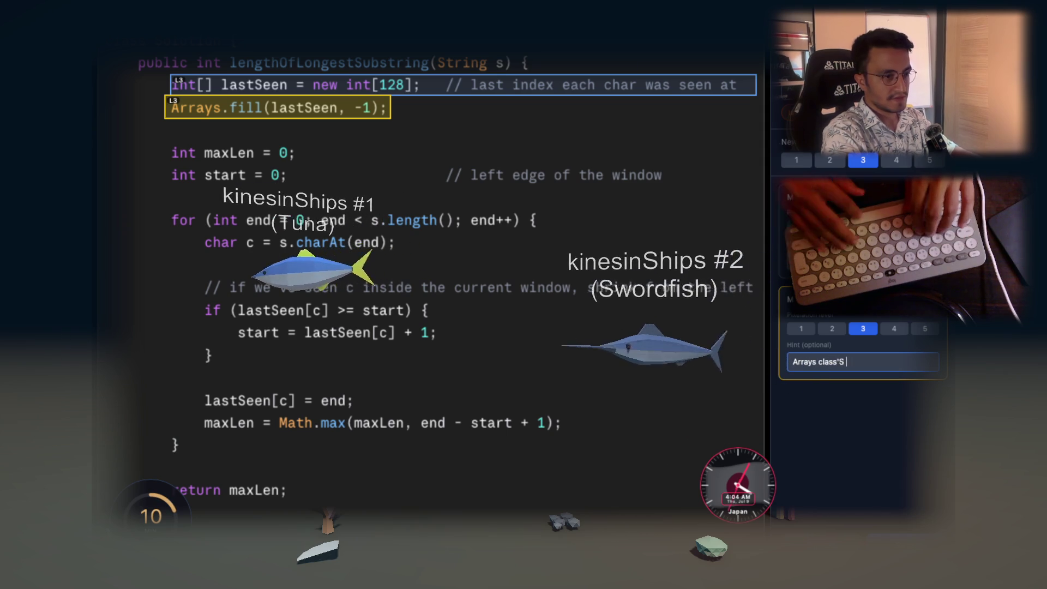
pyautogui.write('s method')
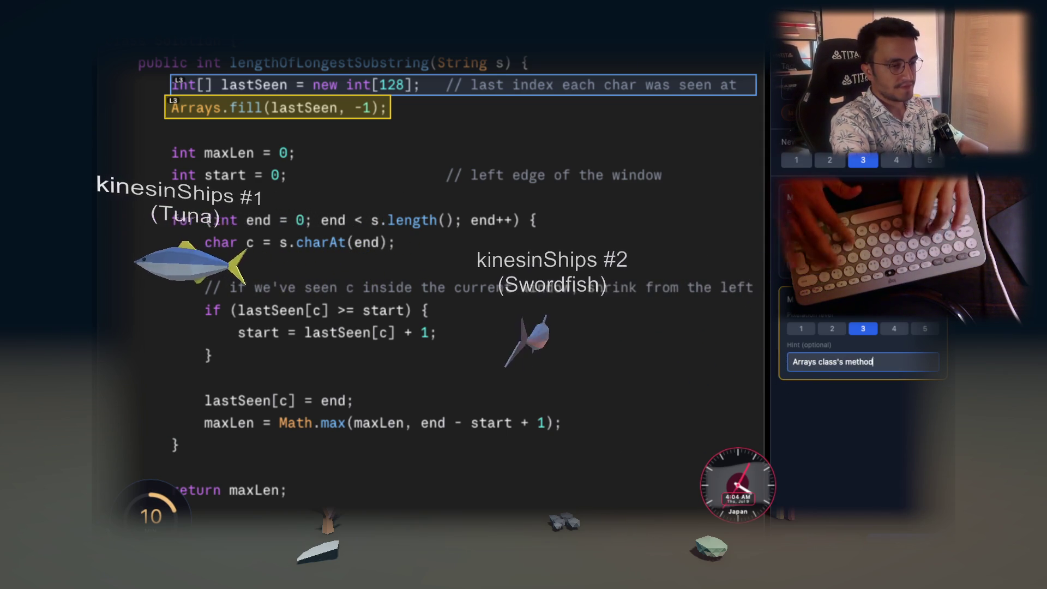
pyautogui.write(' to fill up')
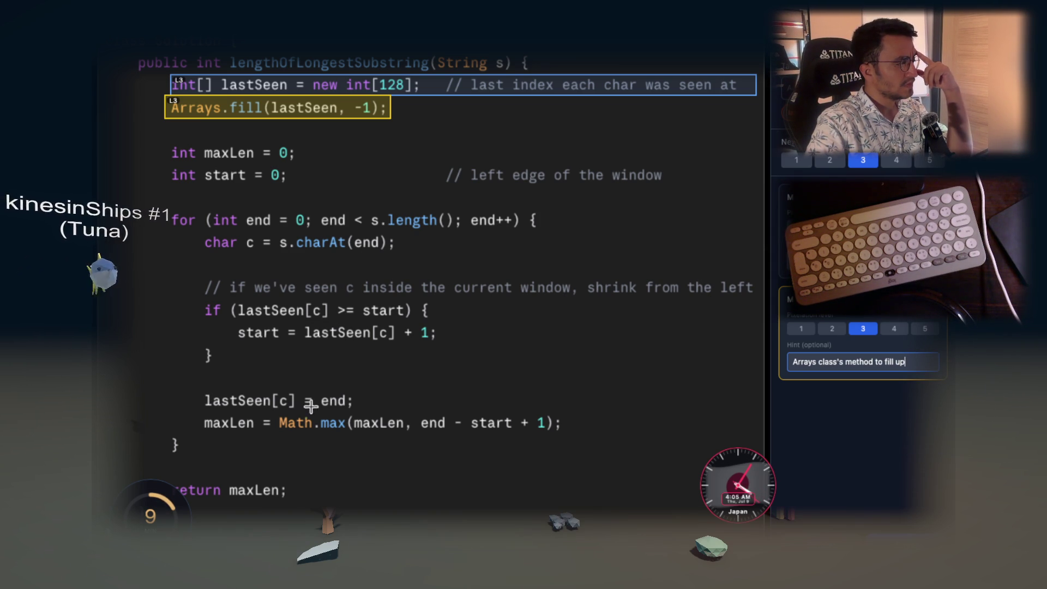
# Mask the 'lastSeen[c] = end;' line as Mask 3 with hint "update lastSeen"
pyautogui.moveTo(199, 390); pyautogui.dragTo(343, 418)
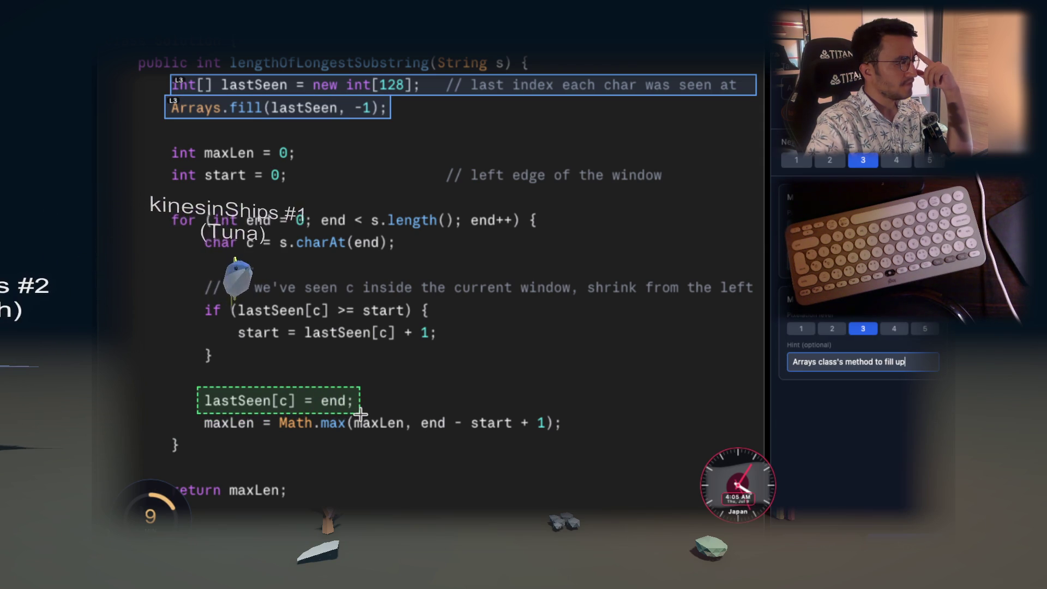
pyautogui.moveTo(360, 412); pyautogui.dragTo(360, 413)
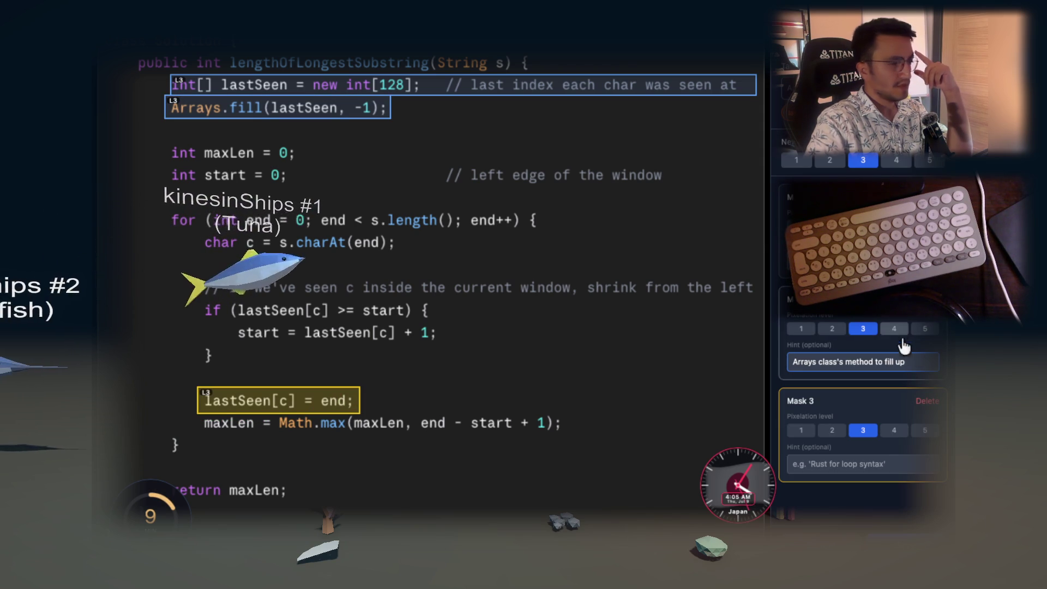
pyautogui.click(874, 460)
pyautogui.write('update last')
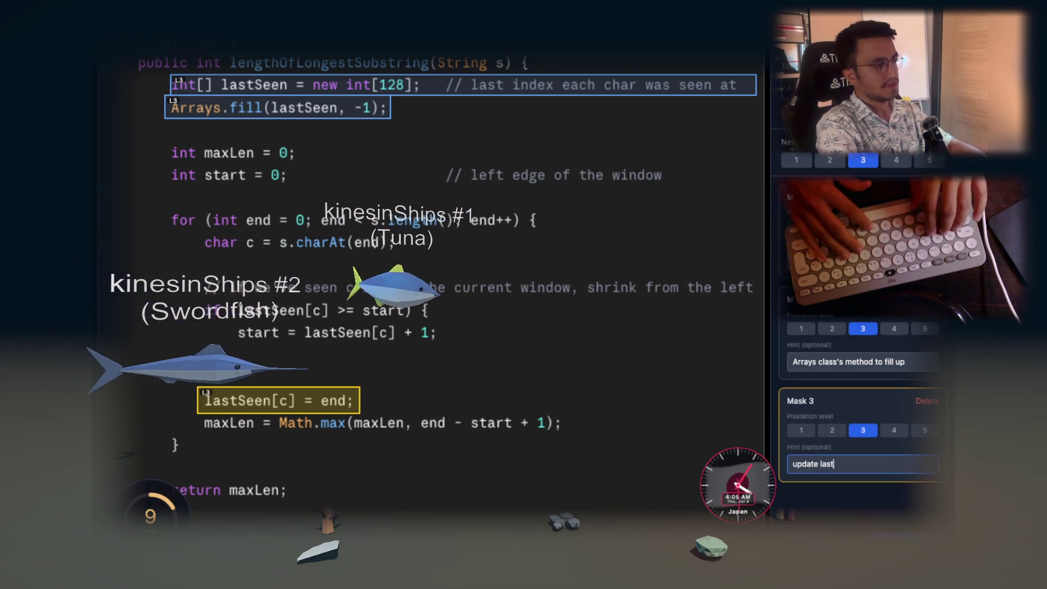
pyautogui.write('Seen')
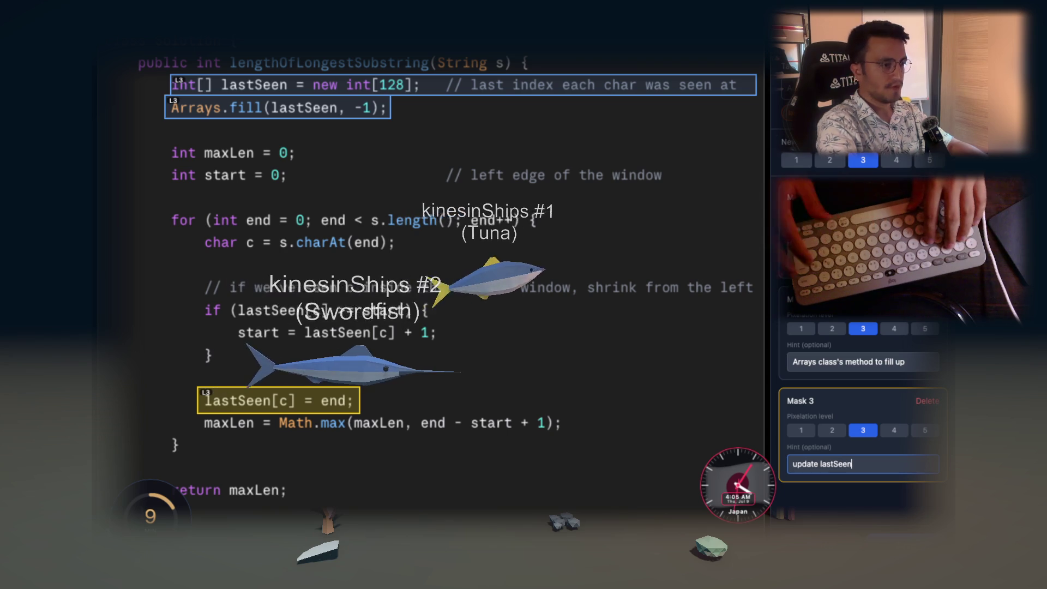
pyautogui.click(502, 344)
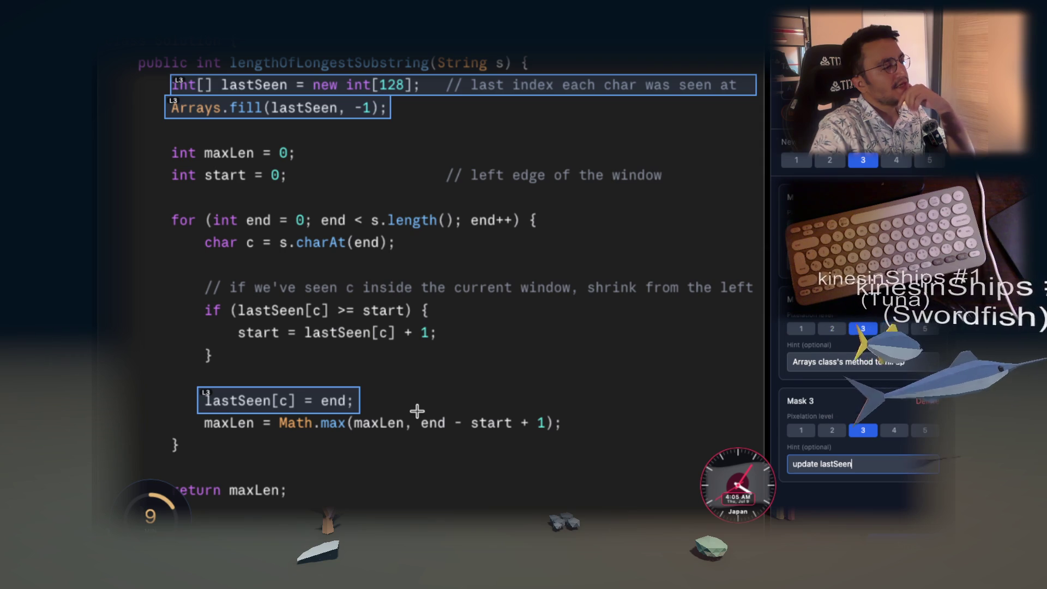
# Mark the 'end - start + 1' expression as Mask 4 for the length-calculation hint
pyautogui.moveTo(417, 411); pyautogui.dragTo(549, 435)
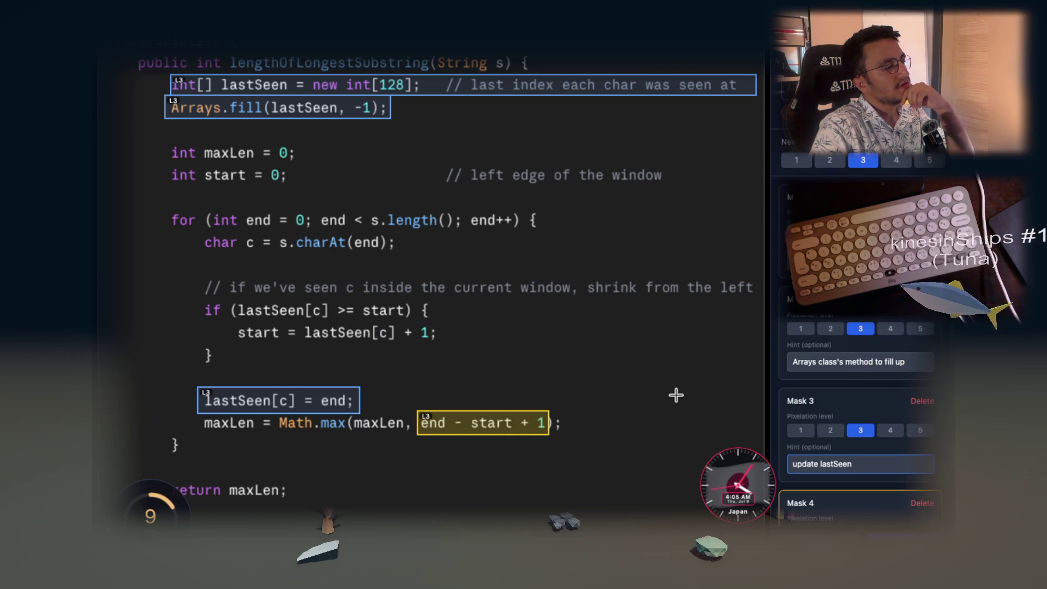
pyautogui.scroll(-2, 808, 362)
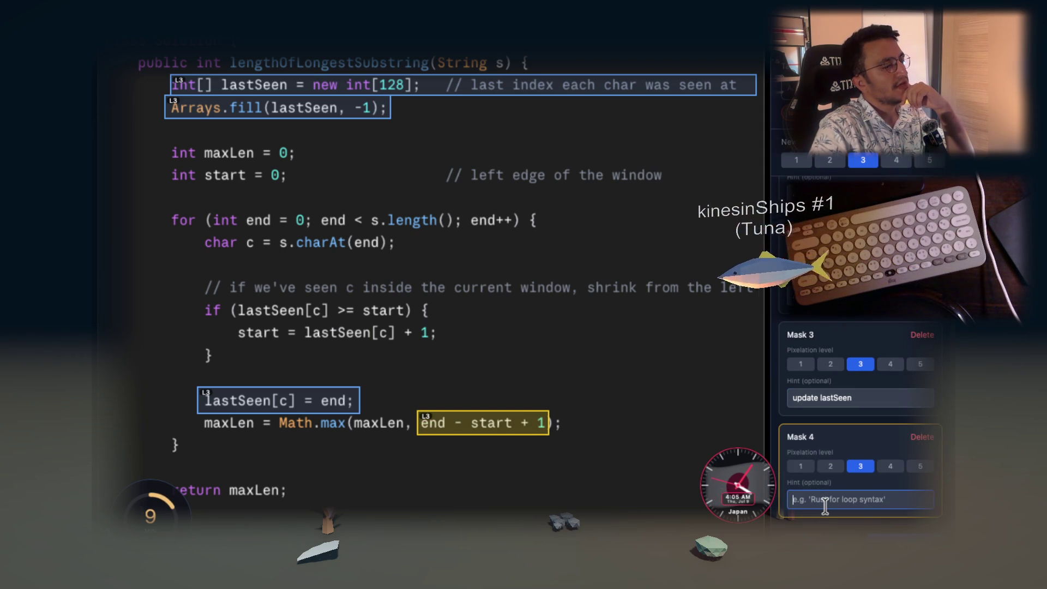
pyautogui.write('calcula')
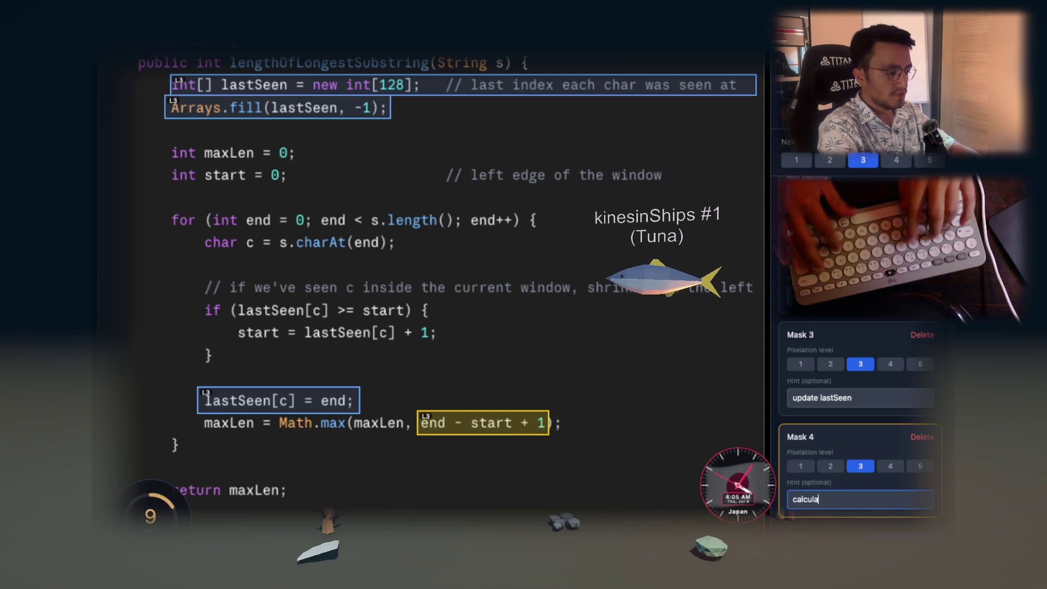
pyautogui.write('ting the length')
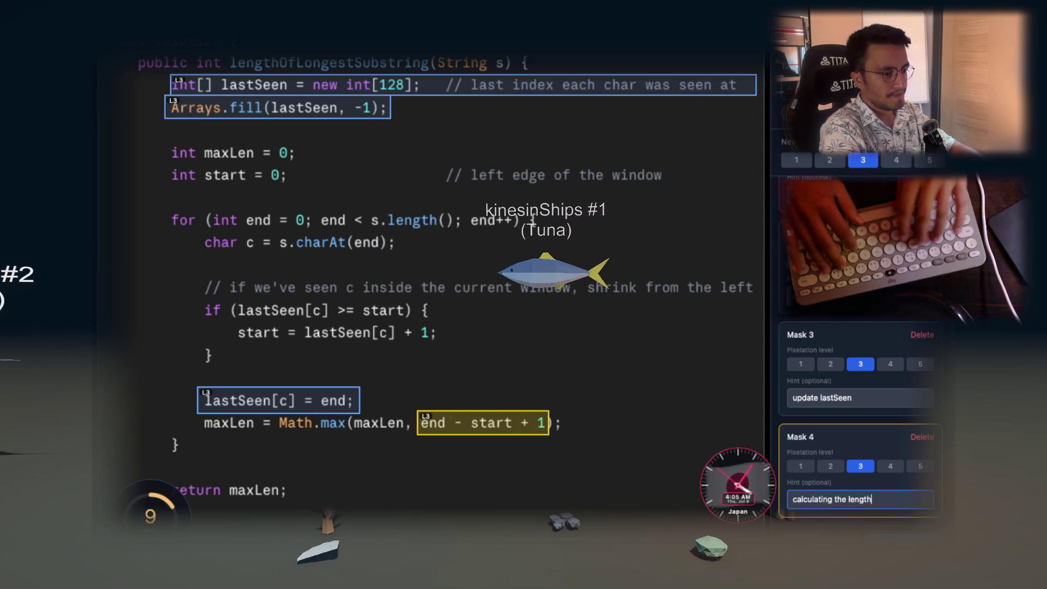
pyautogui.write(' between two indic')
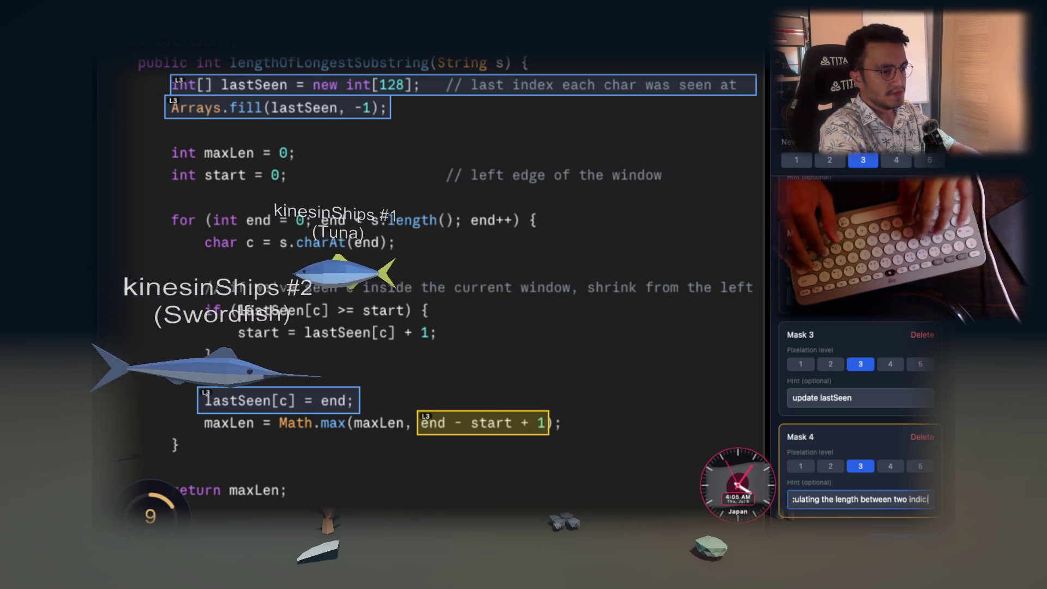
pyautogui.write('ies')
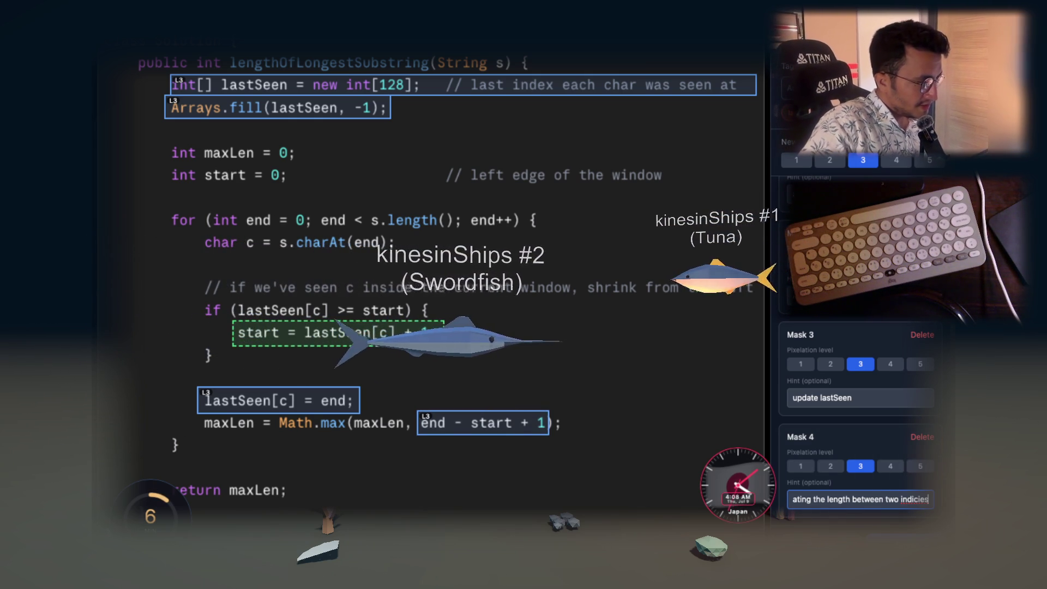
# Cover the 'start = lastSeen[c] + 1;' line with Mask 5
pyautogui.moveTo(446, 346); pyautogui.dragTo(446, 347)
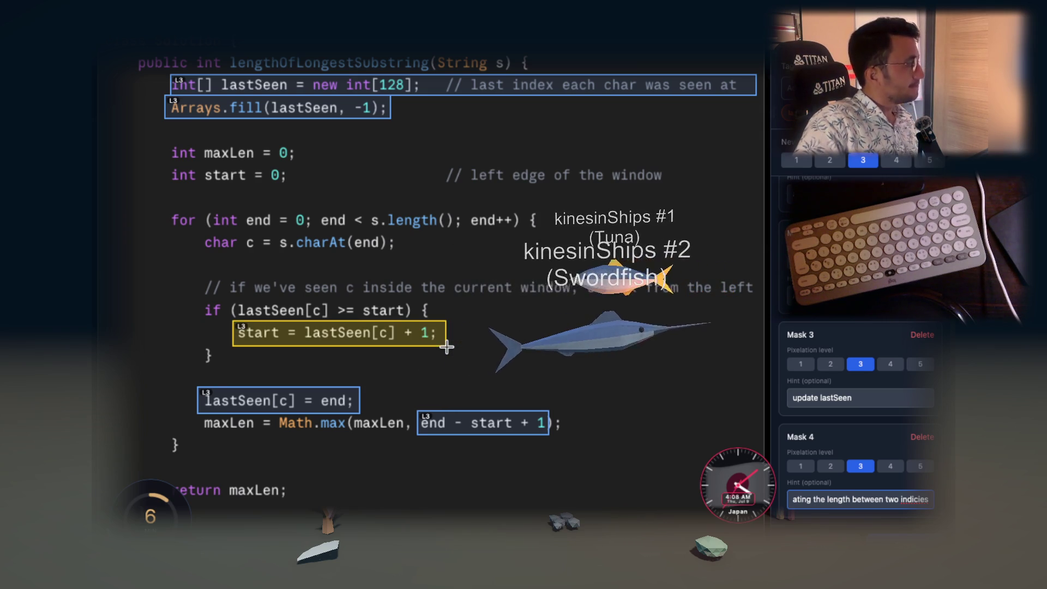
pyautogui.scroll(-2, 875, 445)
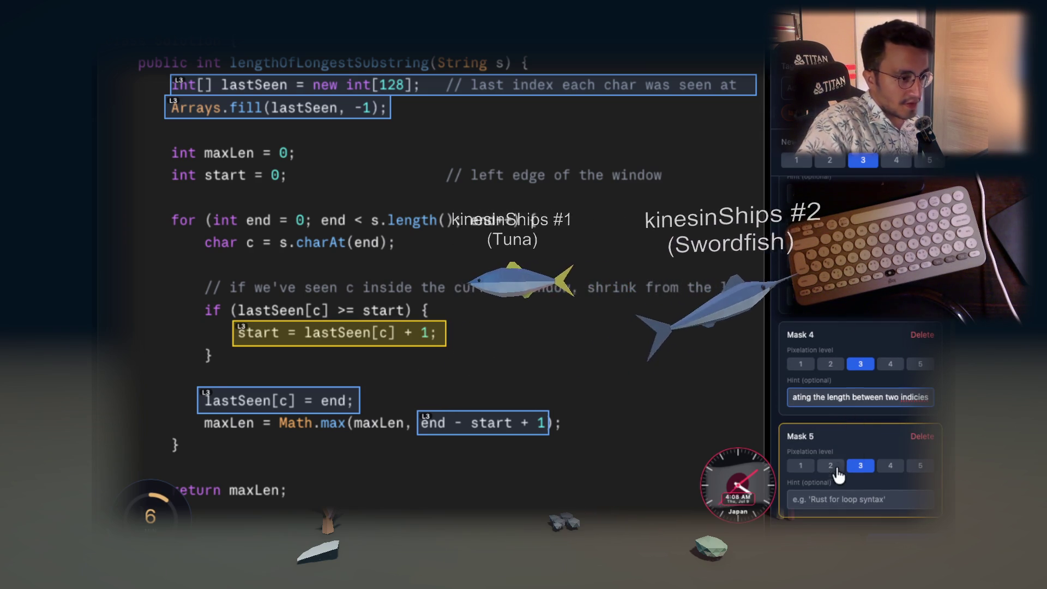
# Begin Mask 5's hint "after finding the duplicate we update our start point"
pyautogui.click(832, 495)
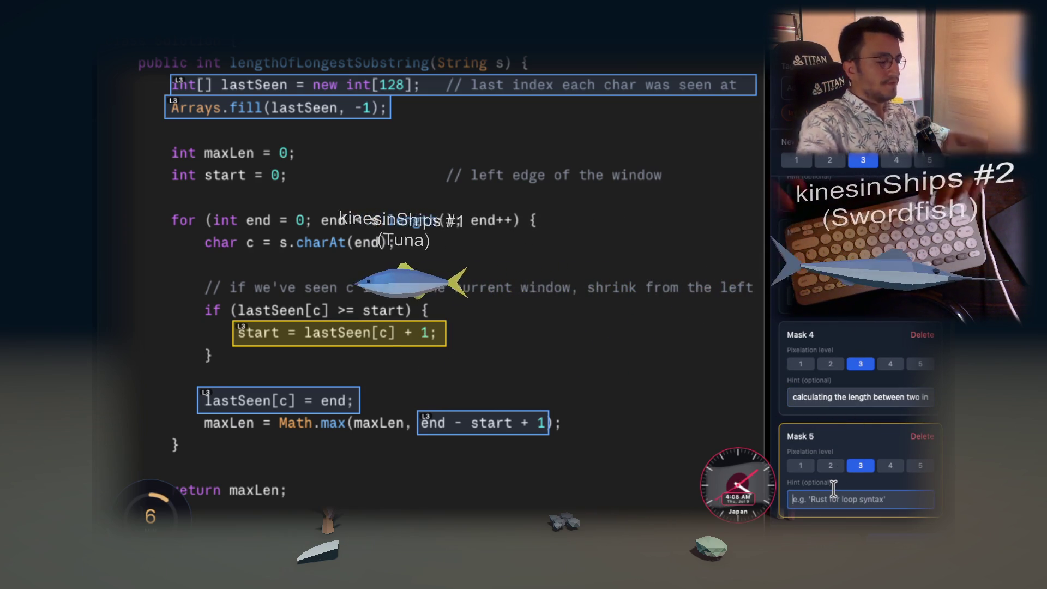
pyautogui.write('af')
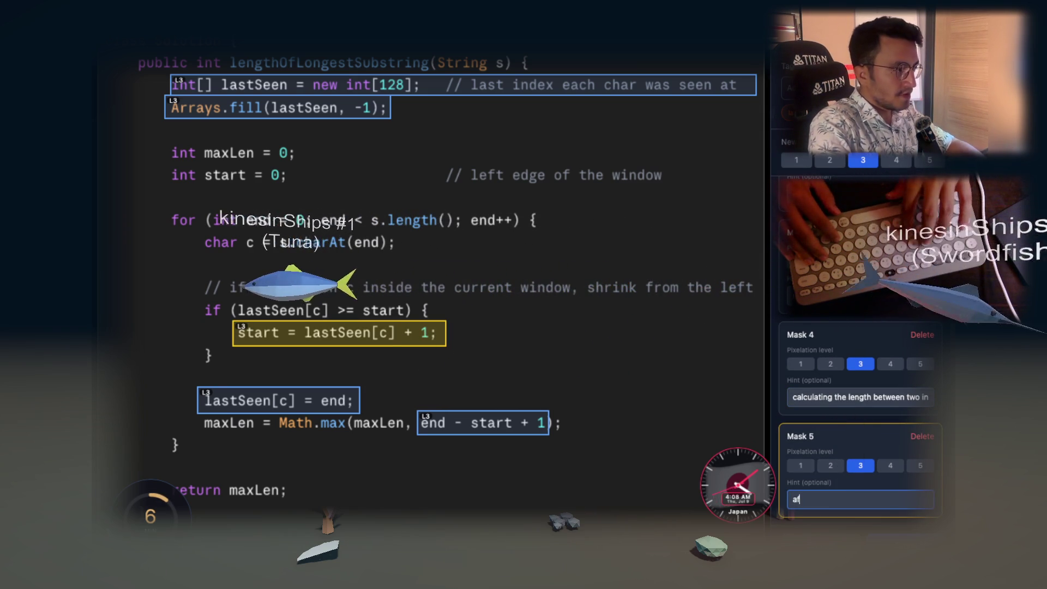
pyautogui.write('ter f')
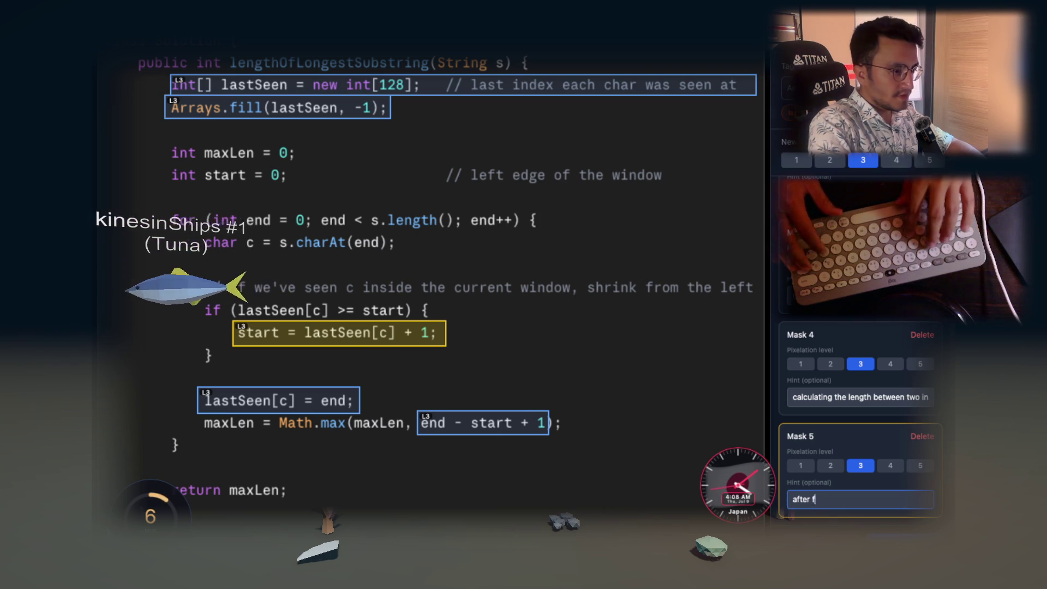
pyautogui.write('iding')
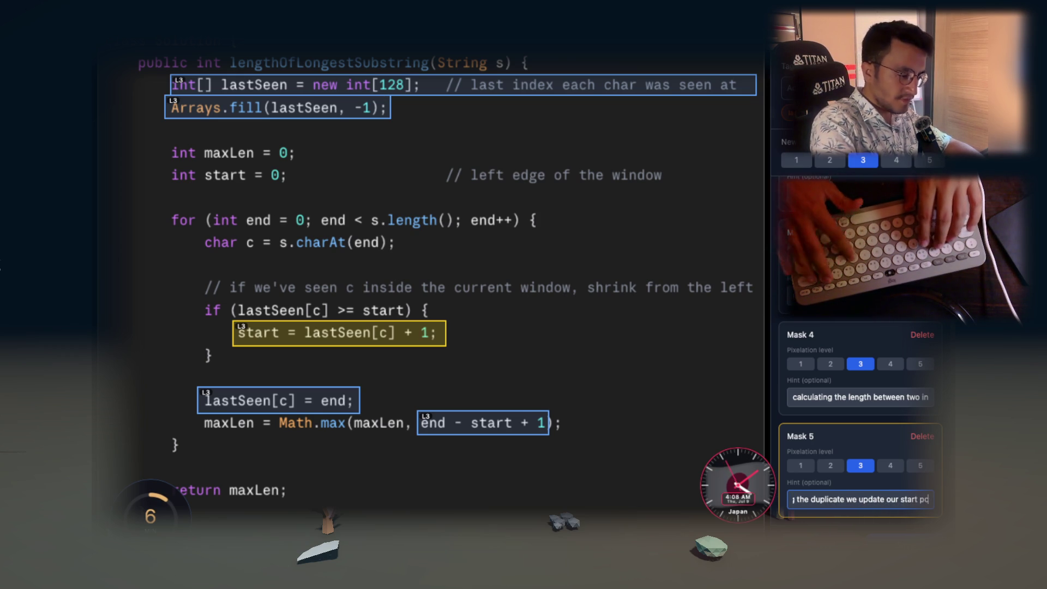
pyautogui.write('int')
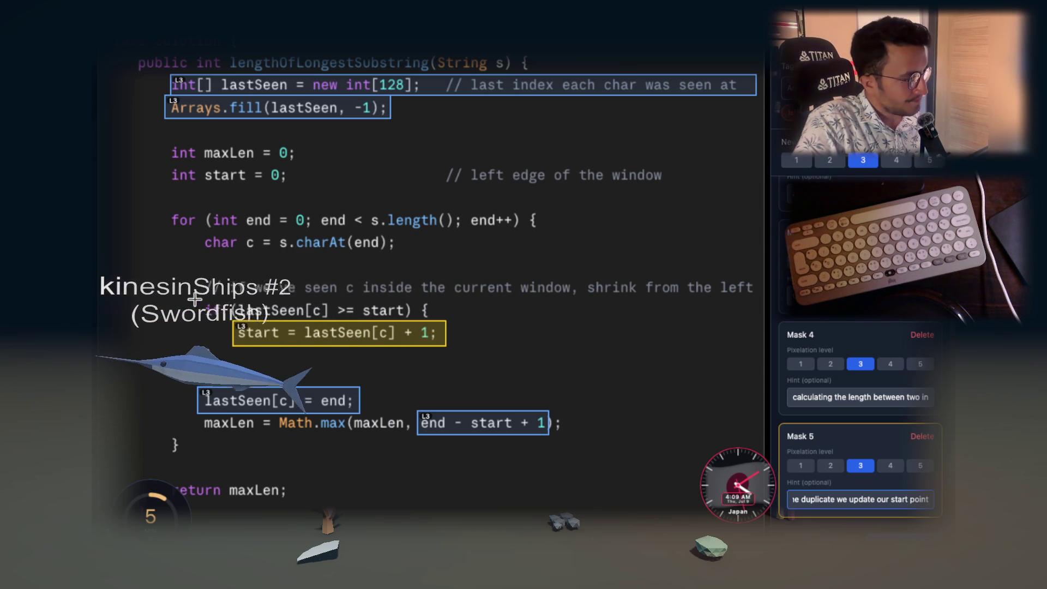
# Mask the 'if (lastSeen[c] >= start) {' line as Mask 6, hinted "real real real core part"
pyautogui.moveTo(195, 300); pyautogui.dragTo(436, 330)
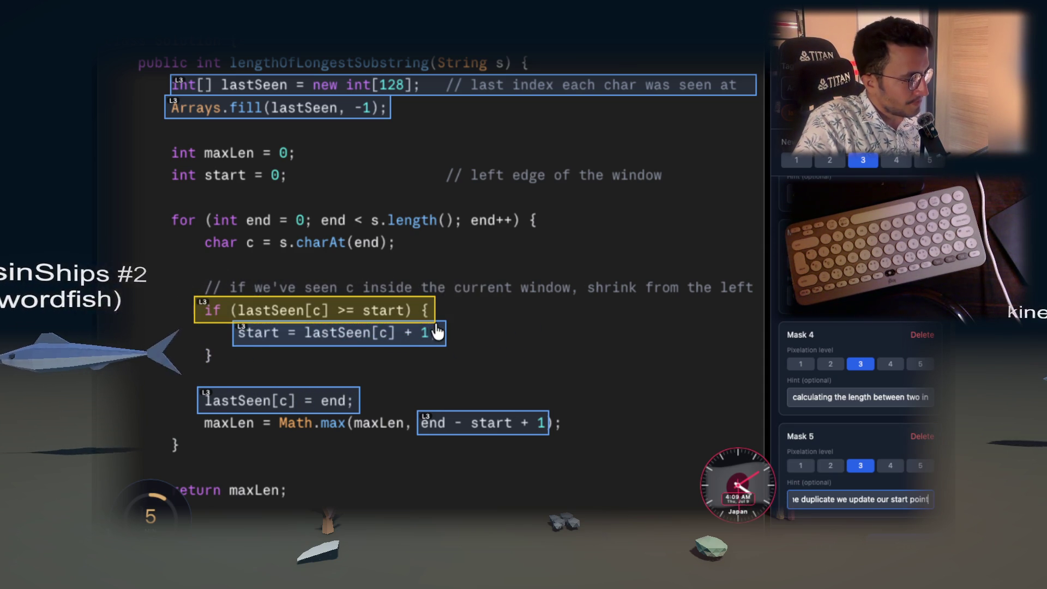
pyautogui.scroll(-2, 855, 374)
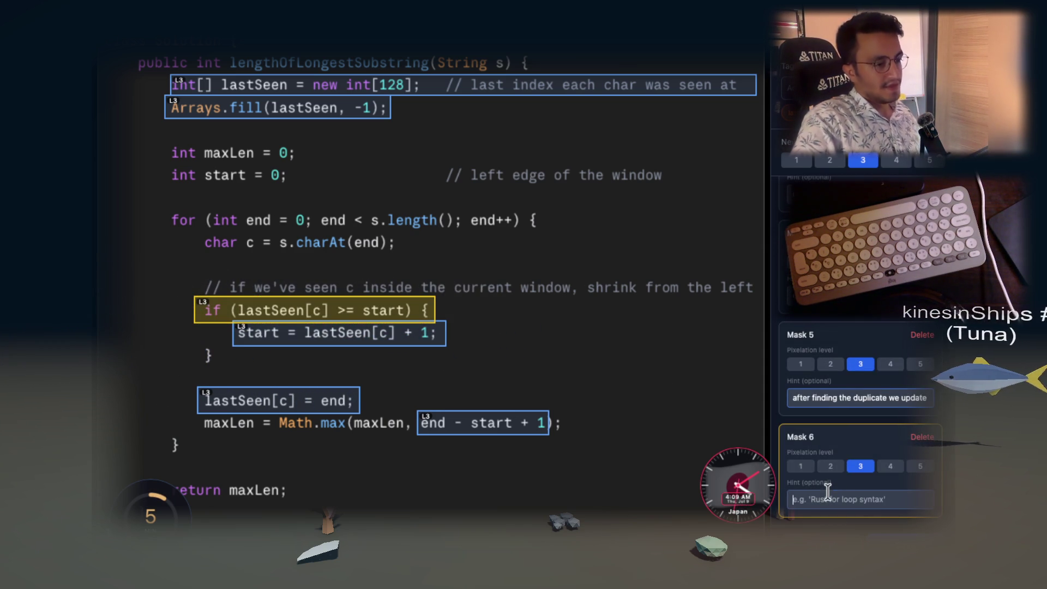
pyautogui.write('real real real')
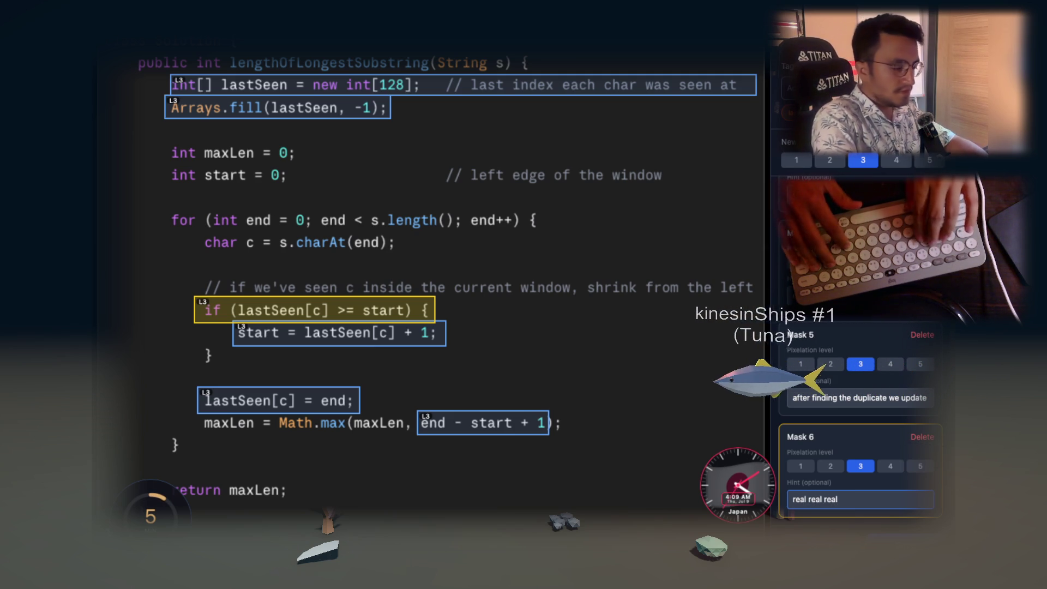
pyautogui.write(' core part')
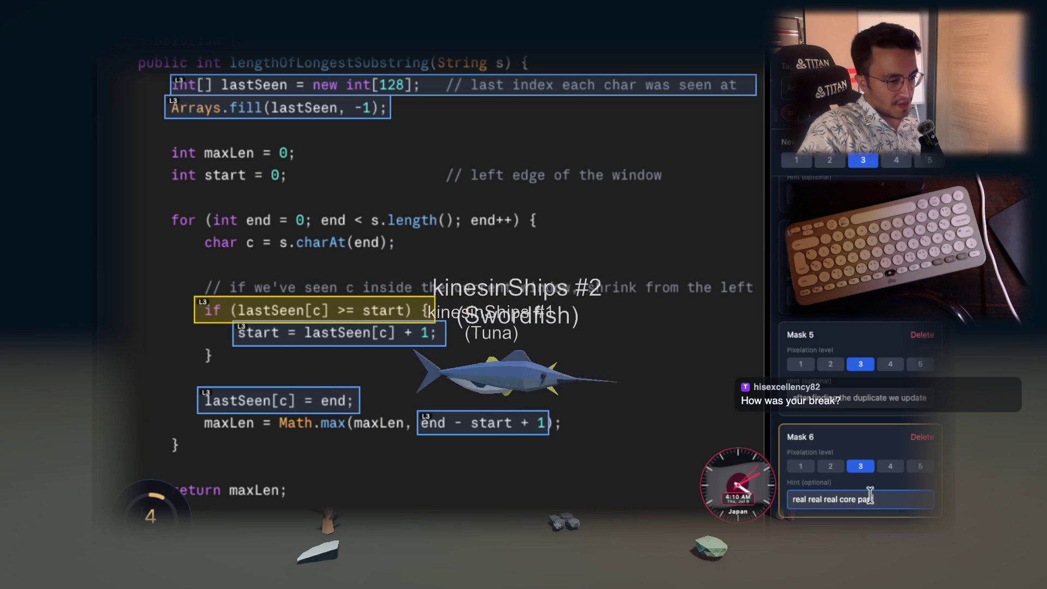
pyautogui.hotkey('ctrl', 'a')
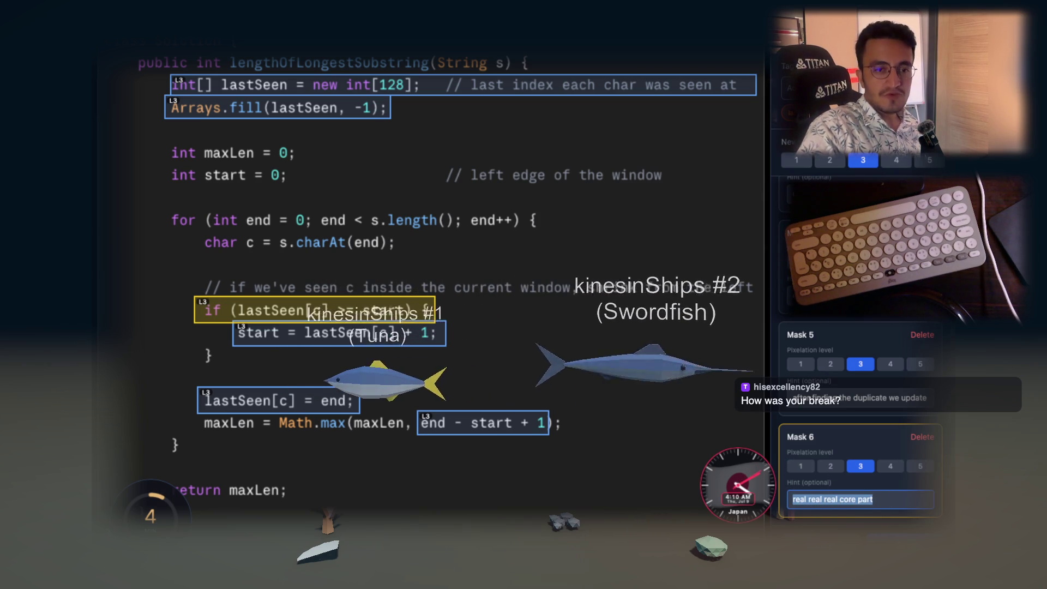
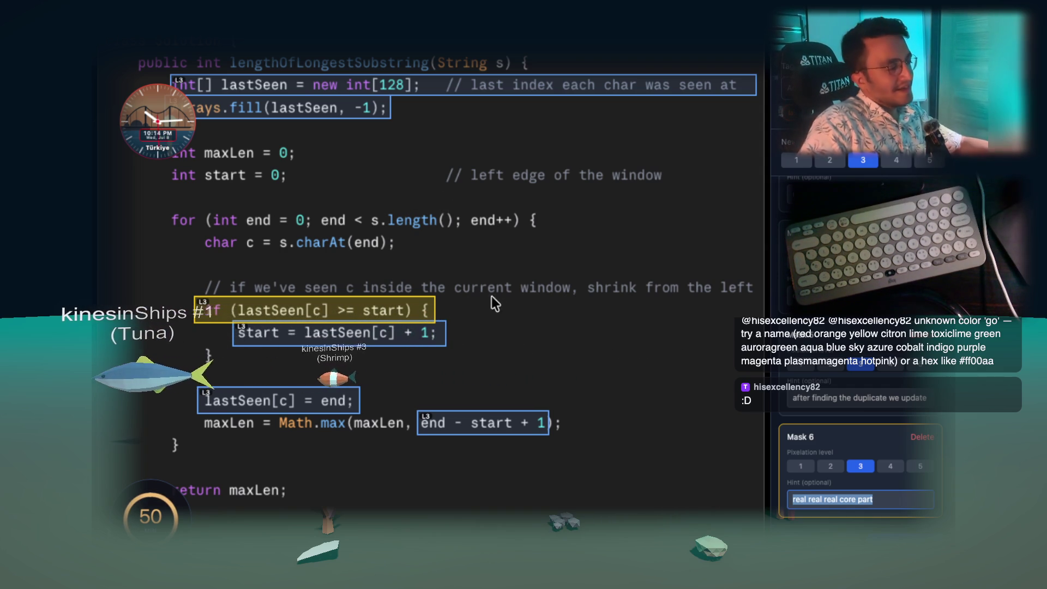
# Mark the if-check annotation box blue and capture the annotated Java code region as an image
pyautogui.click(498, 313)
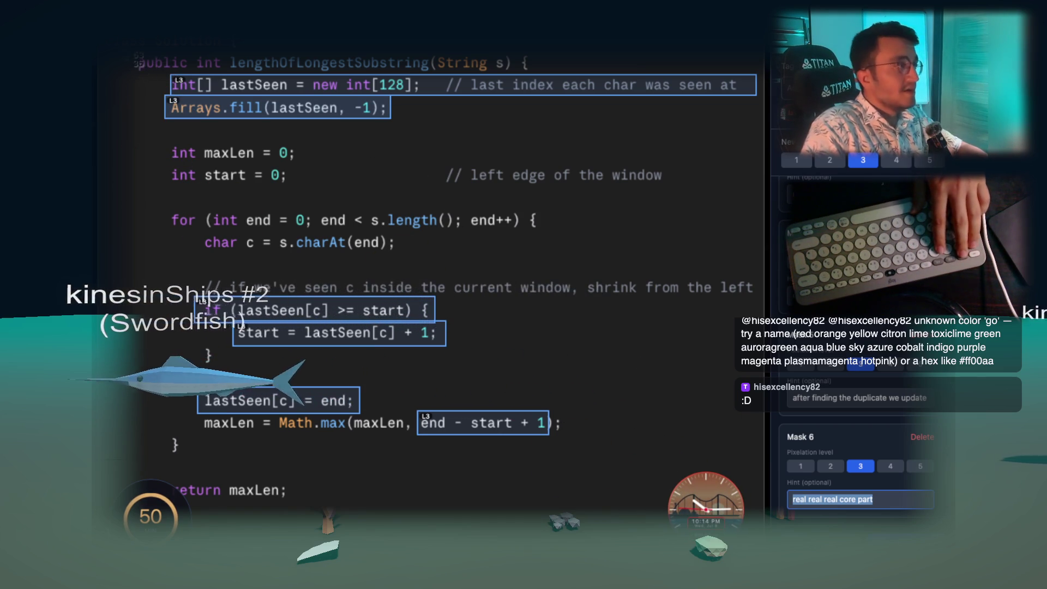
pyautogui.moveTo(125, 51); pyautogui.dragTo(538, 310)
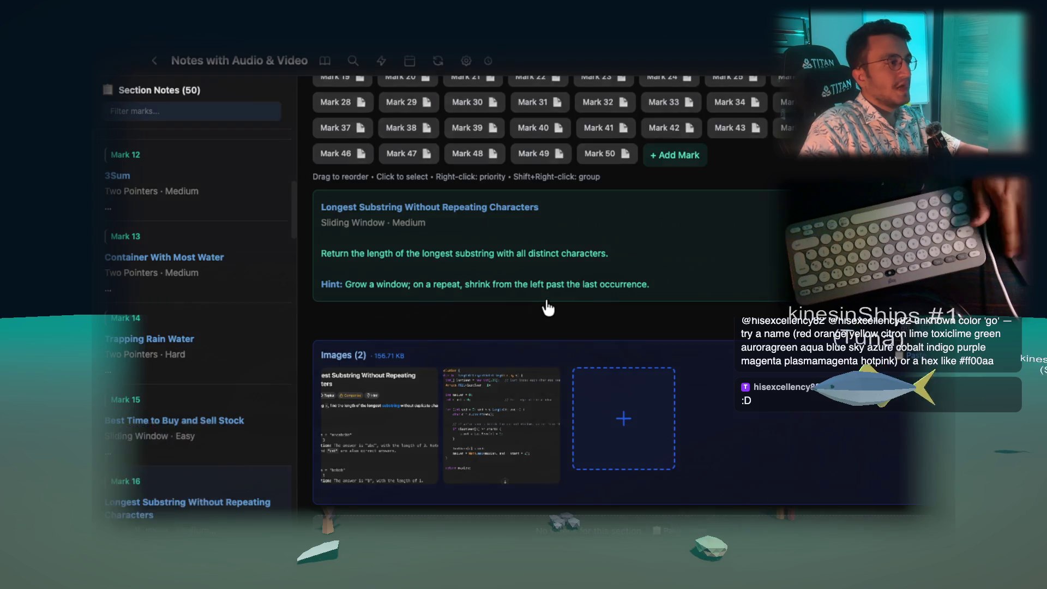
# Switch over to the Claude chat and paste the captured code image into the message
pyautogui.press('super+Tab')
pyautogui.click(147, 396)
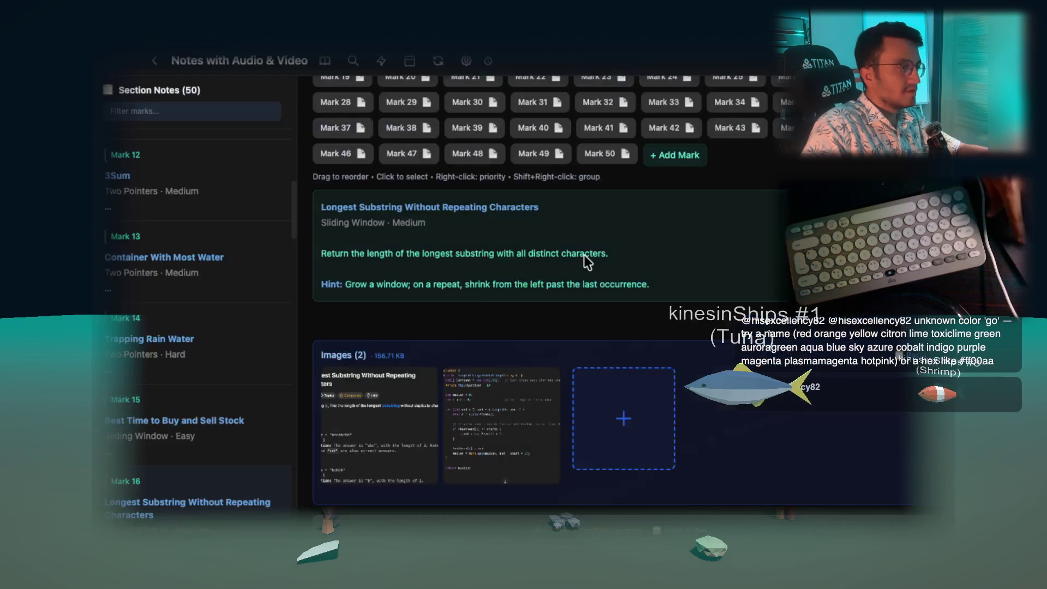
pyautogui.press('super+Tab')
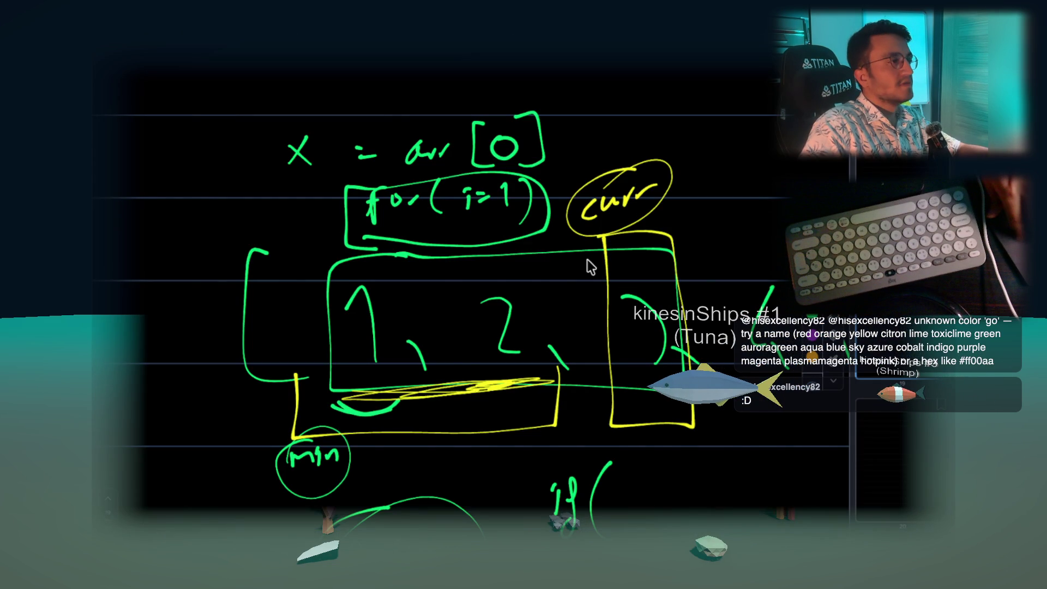
pyautogui.press('super+Tab')
pyautogui.hotkey('ctrl', 'v')
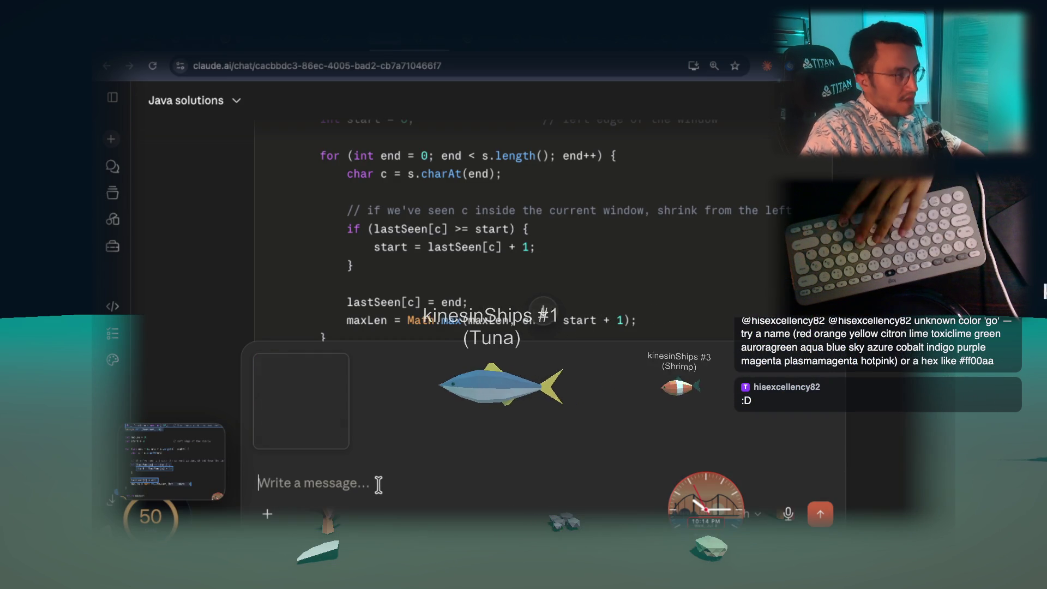
pyautogui.scroll(3, 526, 179)
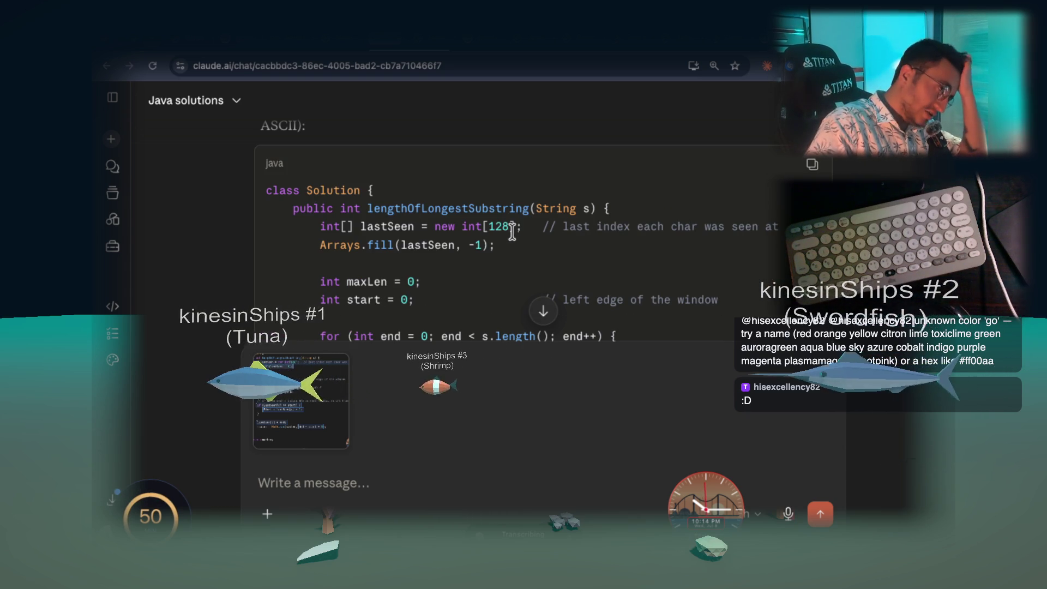
# Draft and delete a test question, then highlight int[128] in the lastSeen declaration
pyautogui.click(355, 484)
pyautogui.write('Could you be a leader?')
pyautogui.moveTo(406, 483); pyautogui.dragTo(272, 476)
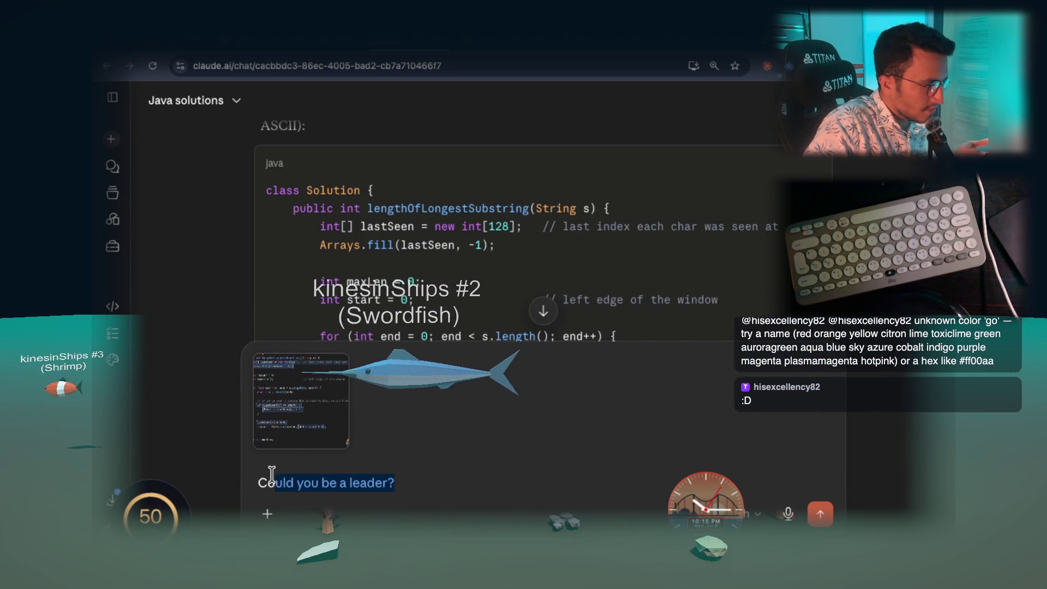
pyautogui.press('BackSpace')
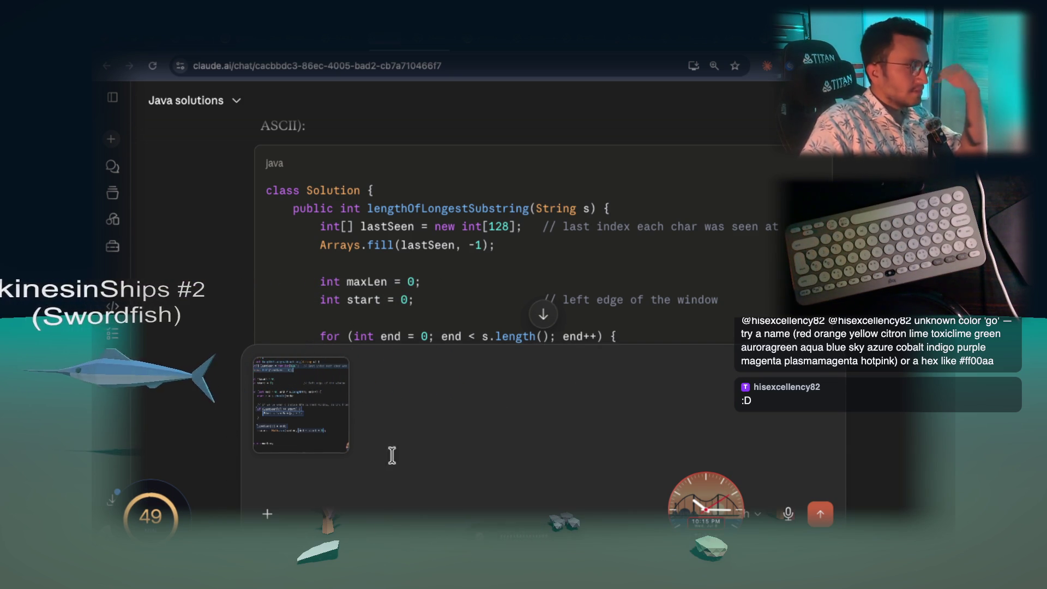
pyautogui.scroll(-1, 581, 390)
pyautogui.moveTo(530, 207); pyautogui.dragTo(501, 209)
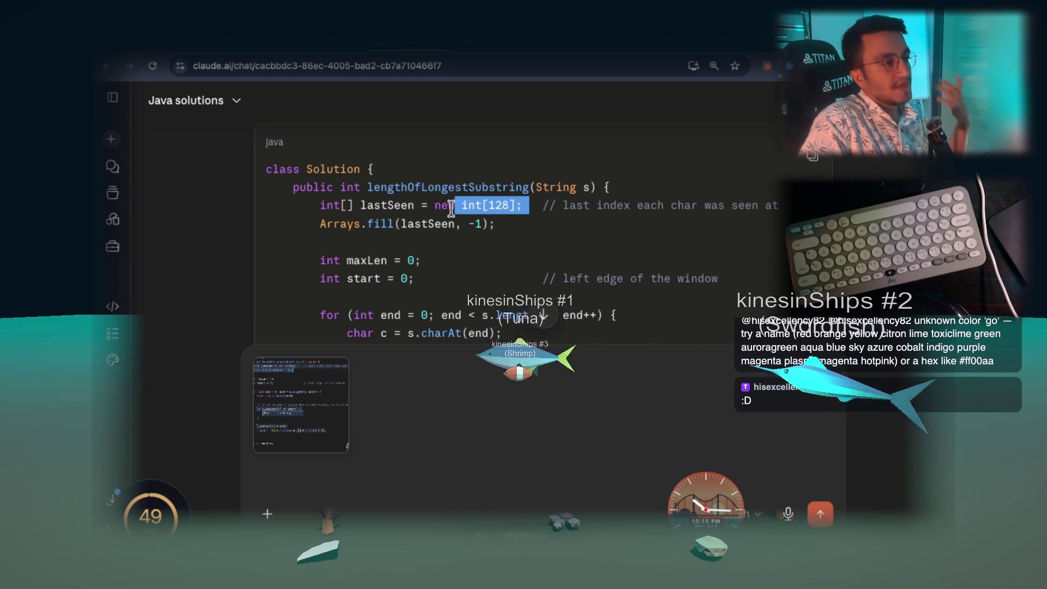
pyautogui.moveTo(451, 208); pyautogui.dragTo(455, 209)
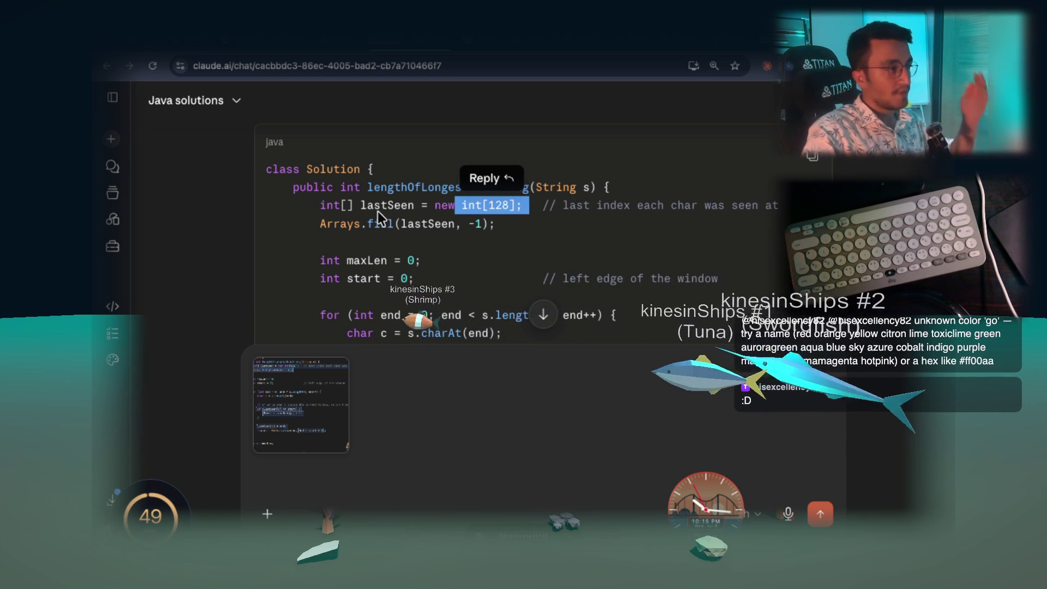
pyautogui.scroll(-1, 515, 241)
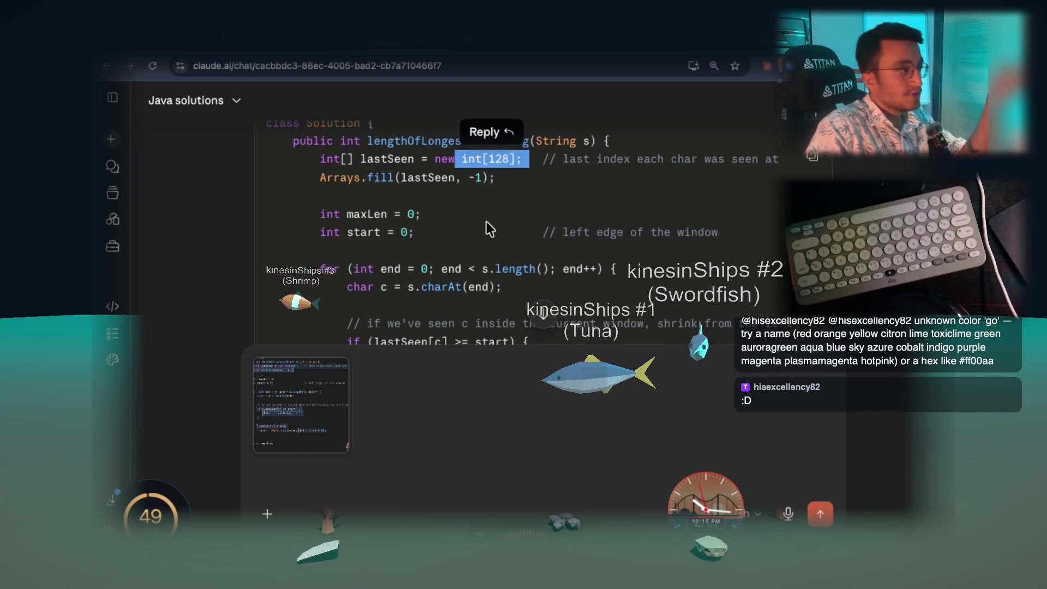
# Highlight the lastSeen variable name and extend a highlight across the repeat-check comment
pyautogui.doubleClick(394, 159)
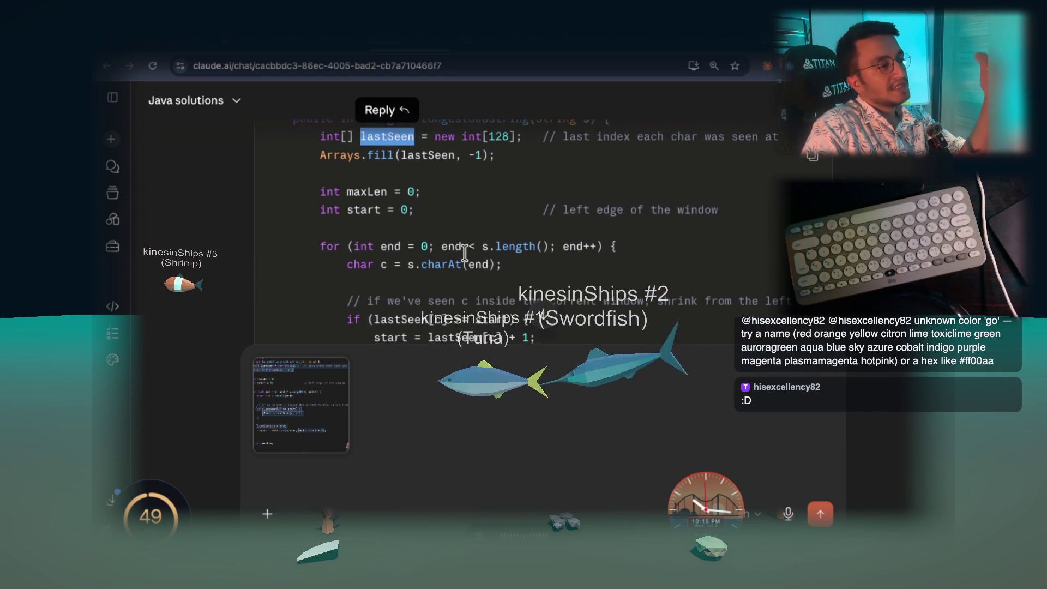
pyautogui.scroll(-2, 485, 279)
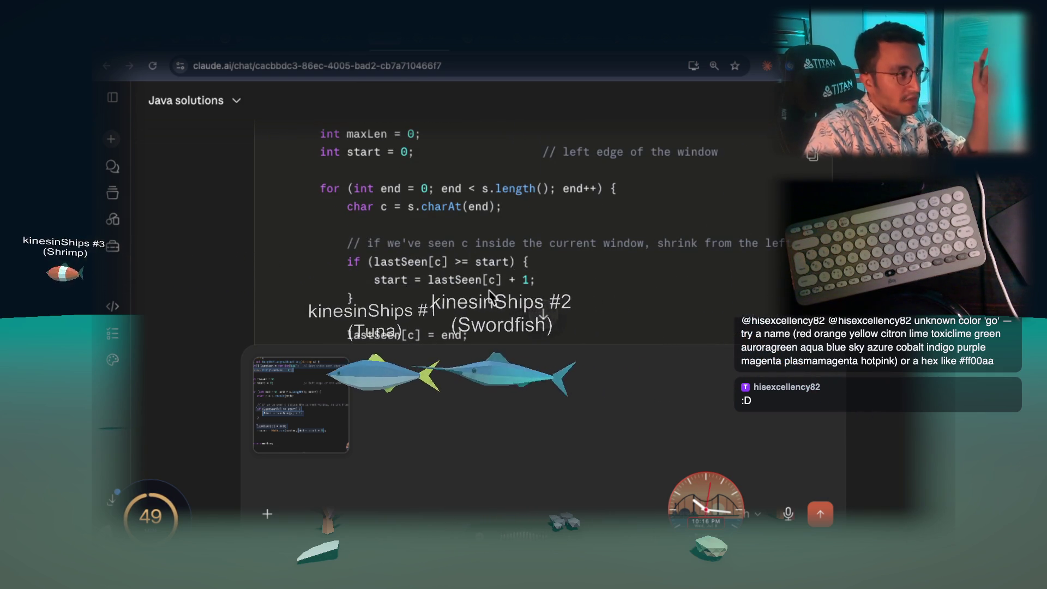
pyautogui.doubleClick(375, 244)
pyautogui.moveTo(379, 243); pyautogui.dragTo(455, 246)
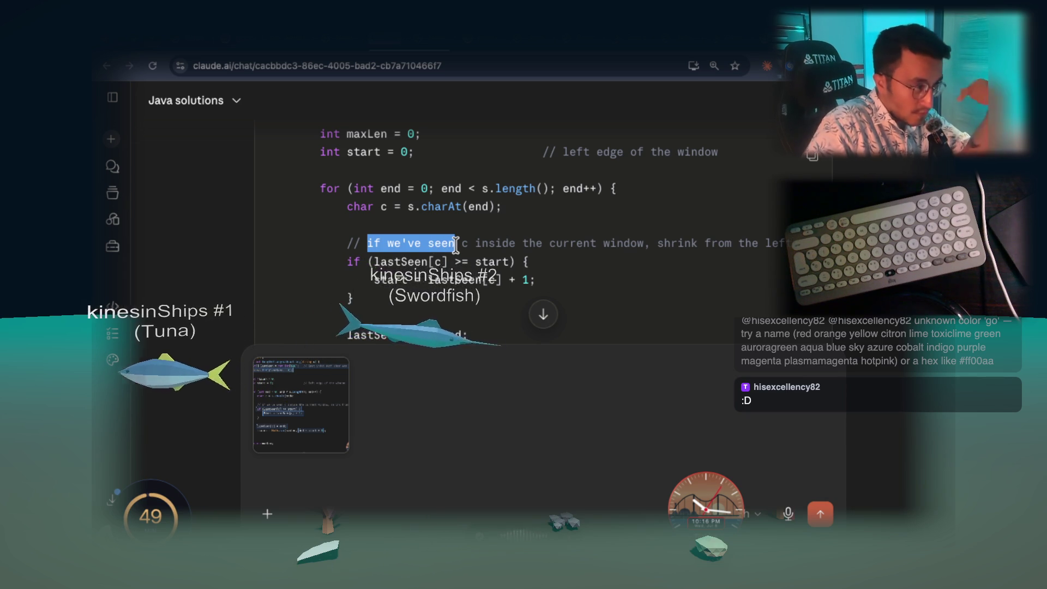
pyautogui.moveTo(479, 237); pyautogui.dragTo(636, 241)
# Highlight the line start = lastSeen[c] + 1; inside the repeat check
pyautogui.moveTo(372, 280); pyautogui.dragTo(535, 278)
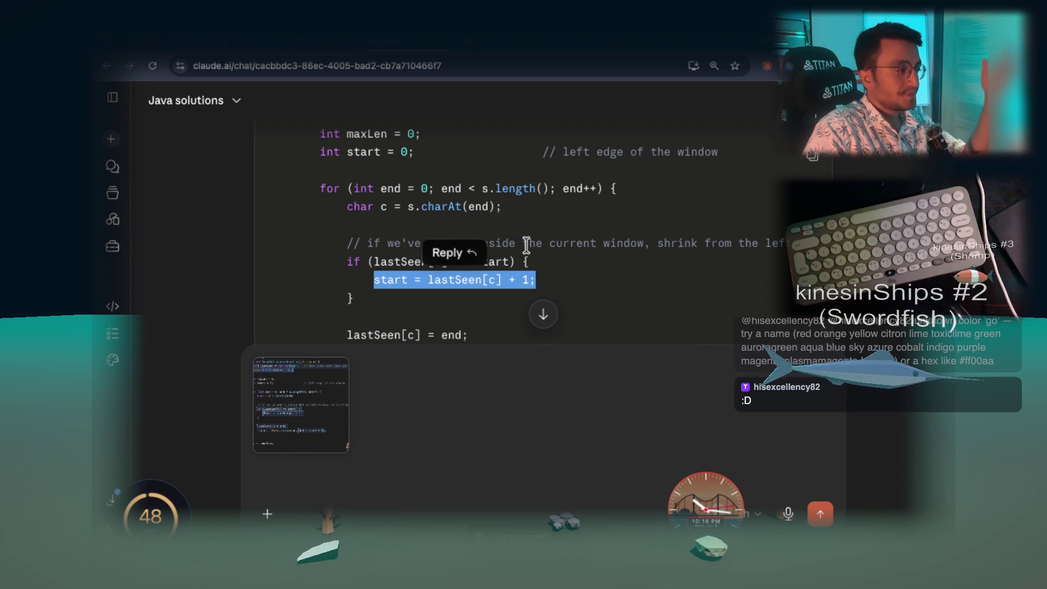
pyautogui.scroll(-1, 557, 233)
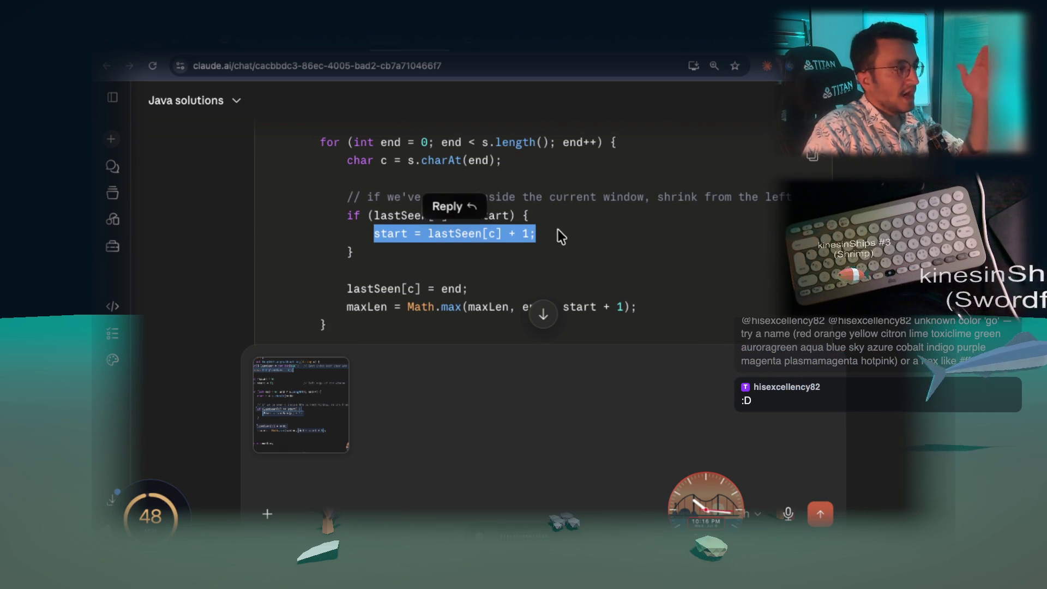